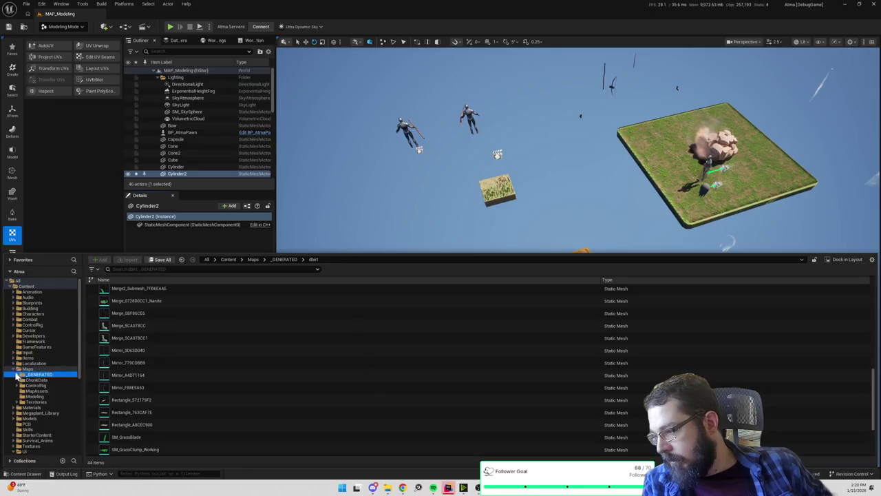
- Collapse the UI and UIMaterialLab folders and browse to the Models content folder
click(19, 418)
click(14, 424)
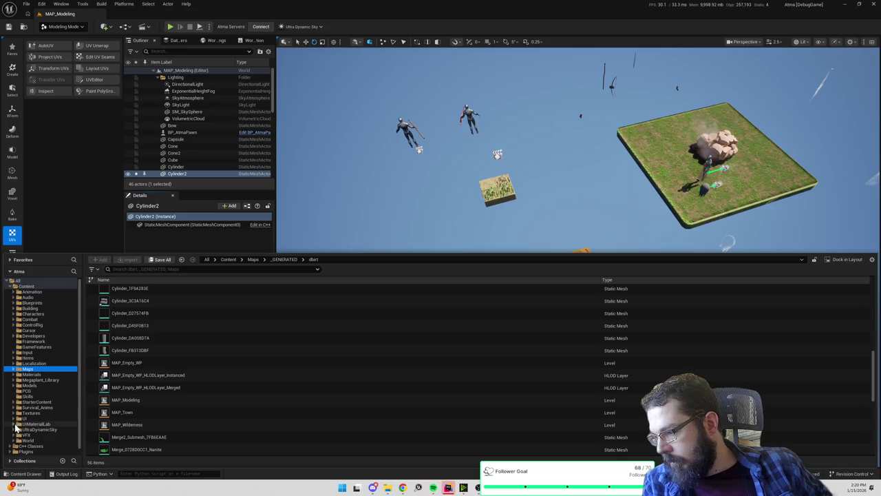
scroll(26, 424, down, 1)
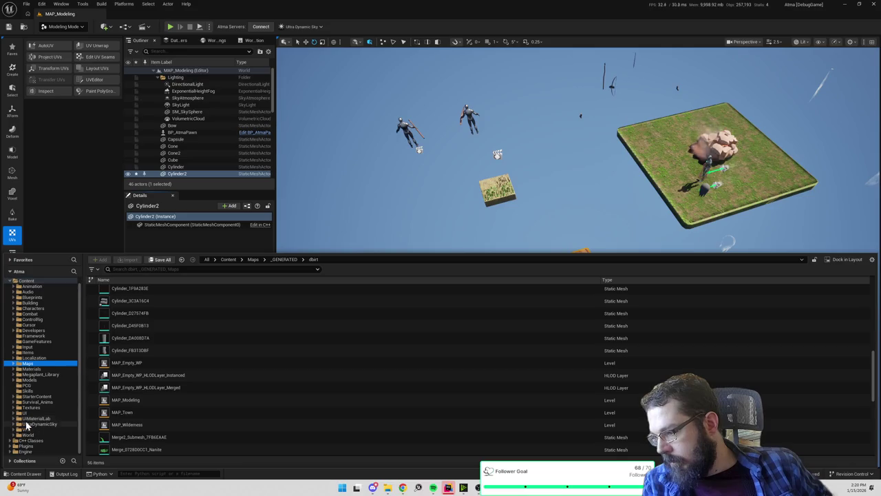
click(33, 381)
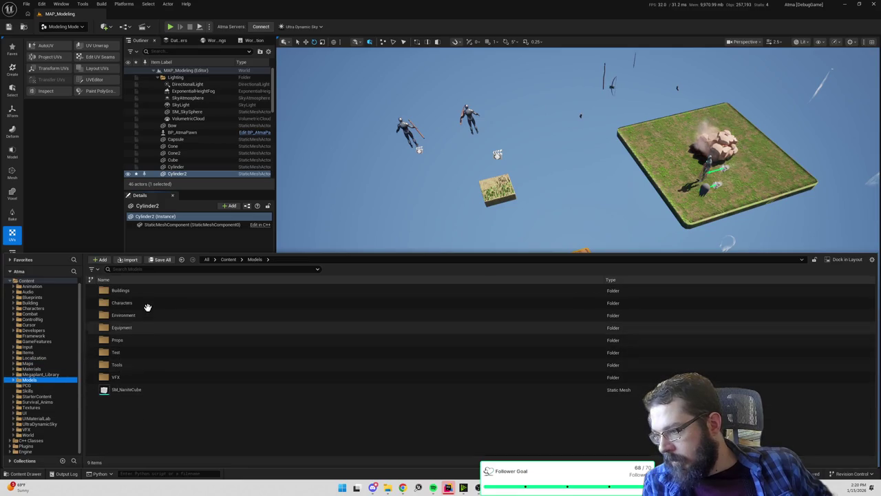
click(138, 342)
double_click(138, 342)
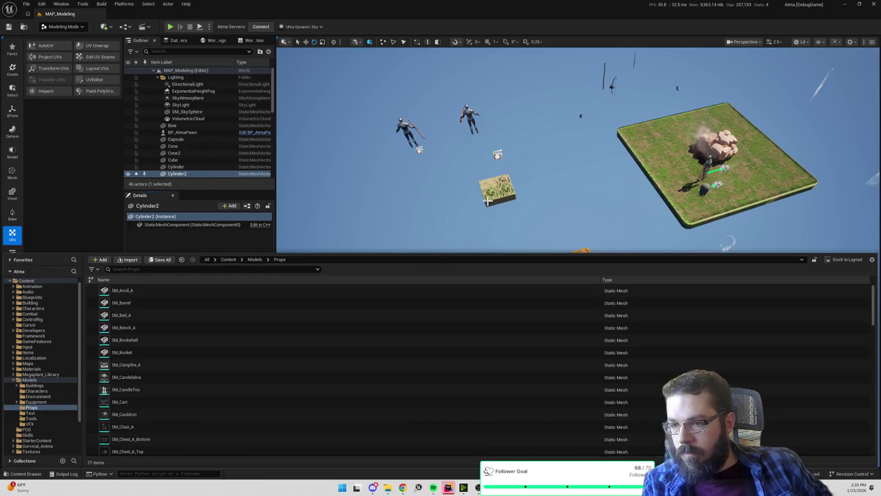
key(alt+Left)
- Create a folder named Items inside Models and open it
right_click(173, 419)
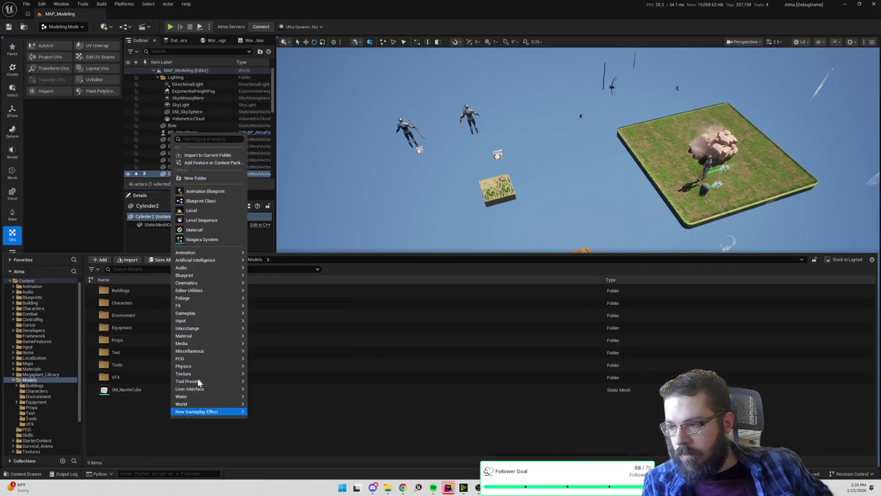
click(198, 179)
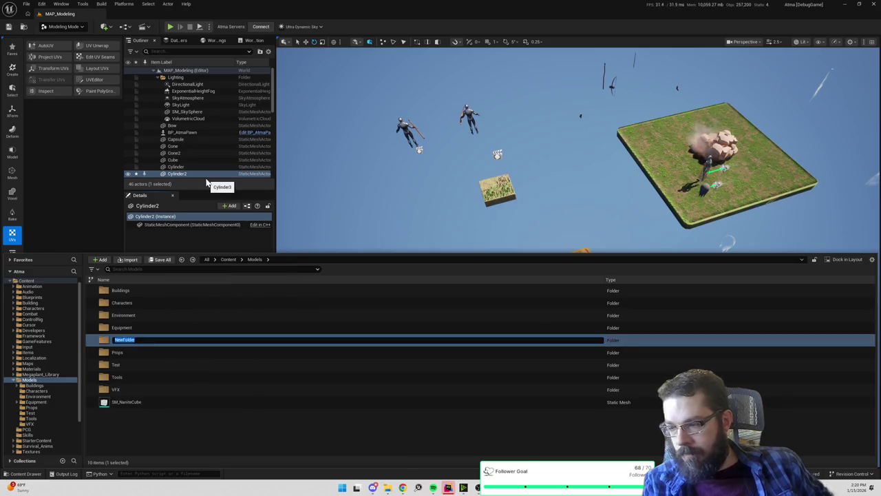
text(Items)
key(Return)
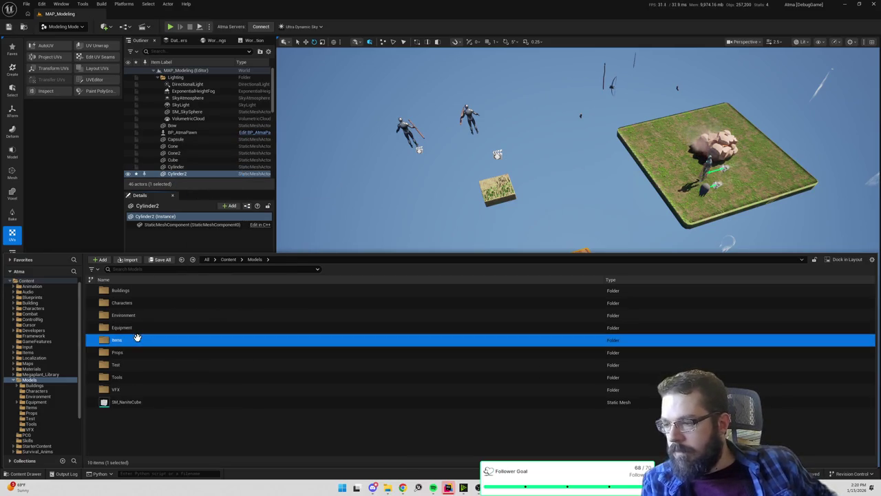
double_click(137, 339)
click(476, 218)
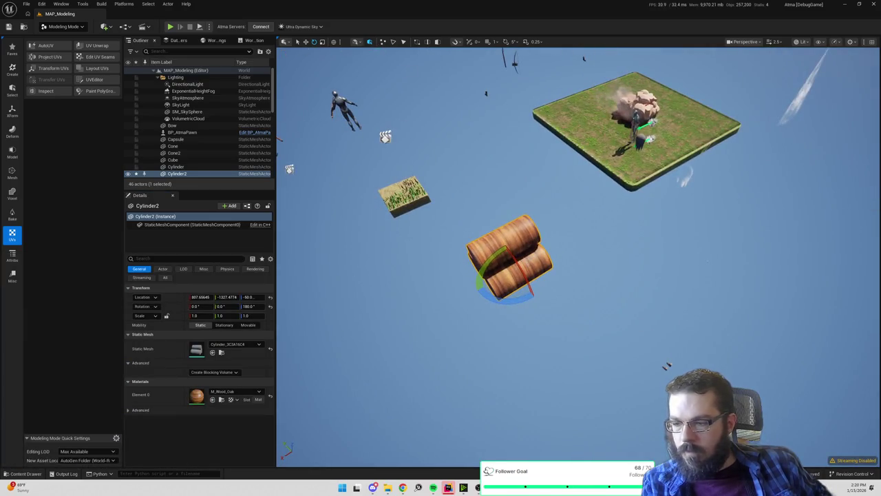
- Copy SM_WoodLogs from the dirt folder into Models/Items and open it in the Static Mesh Editor
click(221, 352)
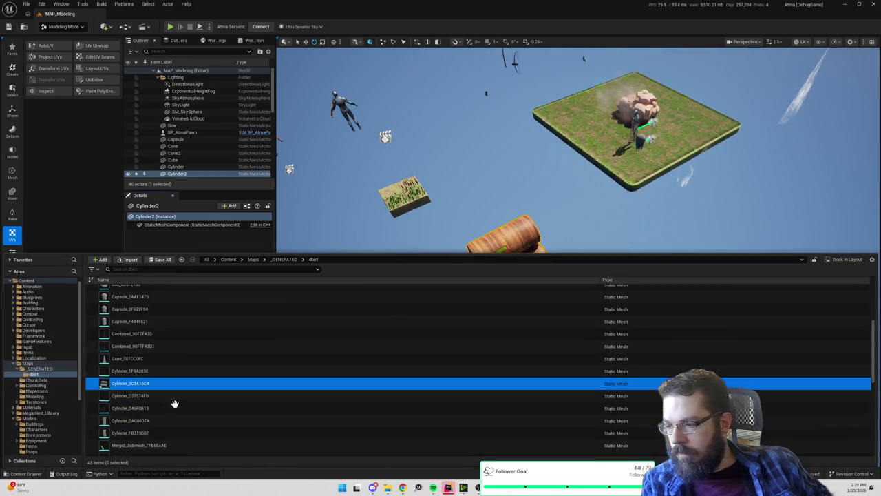
scroll(146, 408, down, 5)
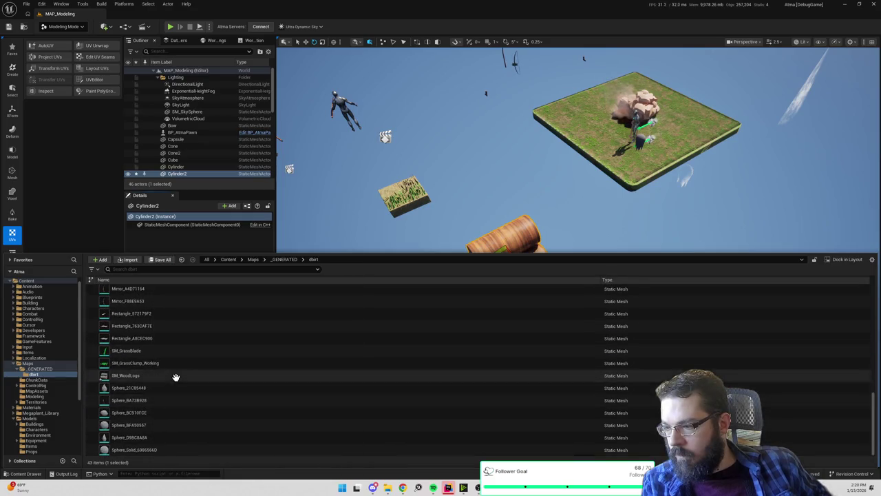
click(124, 376)
mouse_move(124, 375)
mouse_down()
mouse_move(98, 378)
mouse_move(28, 437)
mouse_move(32, 447)
mouse_up()
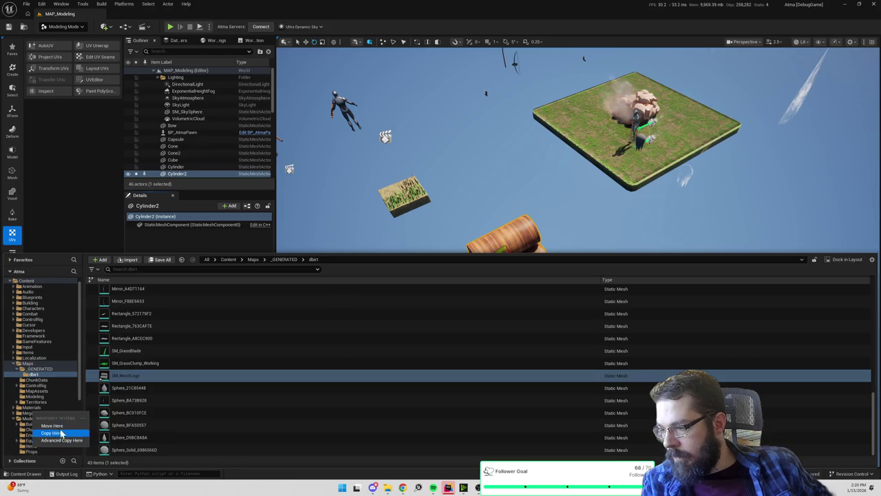
click(57, 429)
click(31, 446)
click(155, 290)
double_click(154, 289)
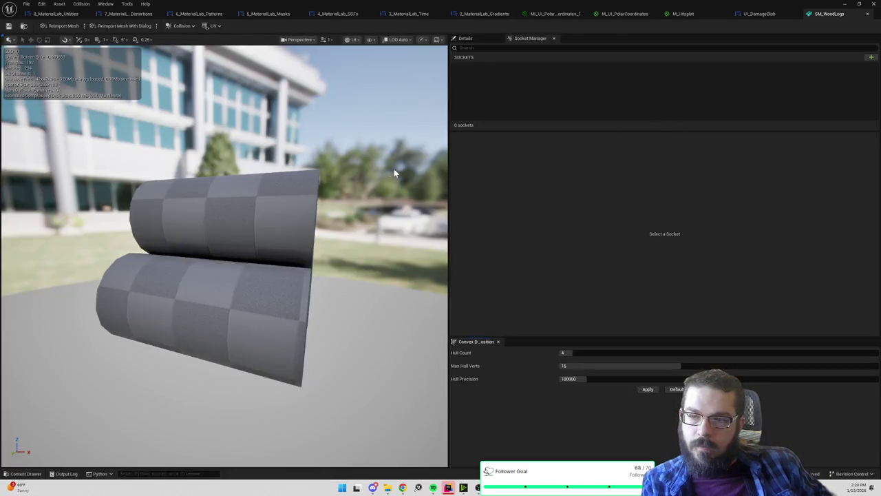
- Assign M_Wood_Oak as SM_WoodLogs' Element 0 material and save the mesh
drag(394, 173, 394, 174)
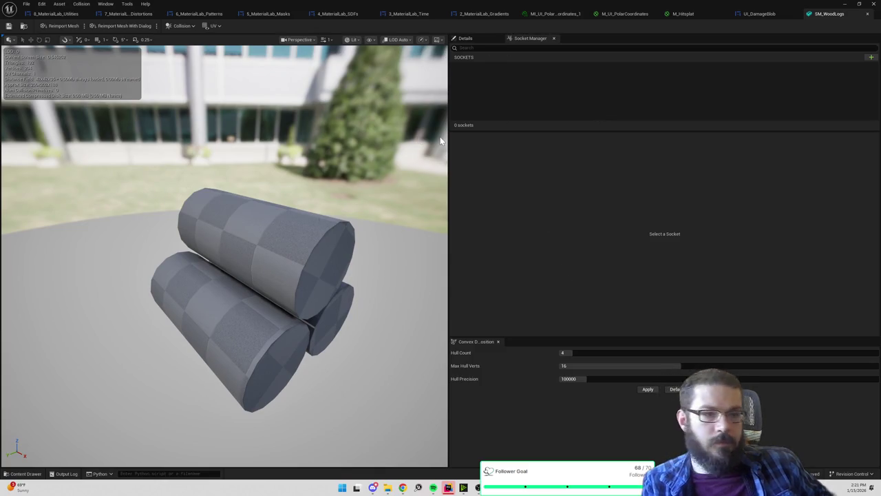
click(481, 36)
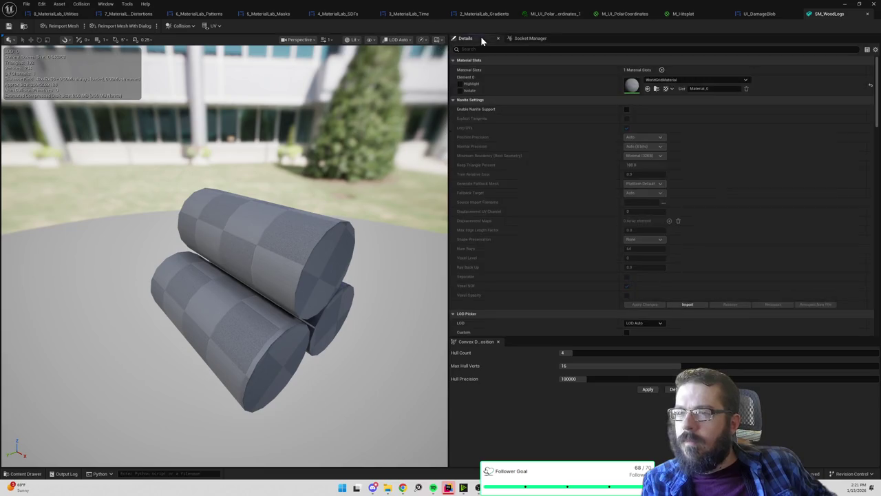
click(667, 81)
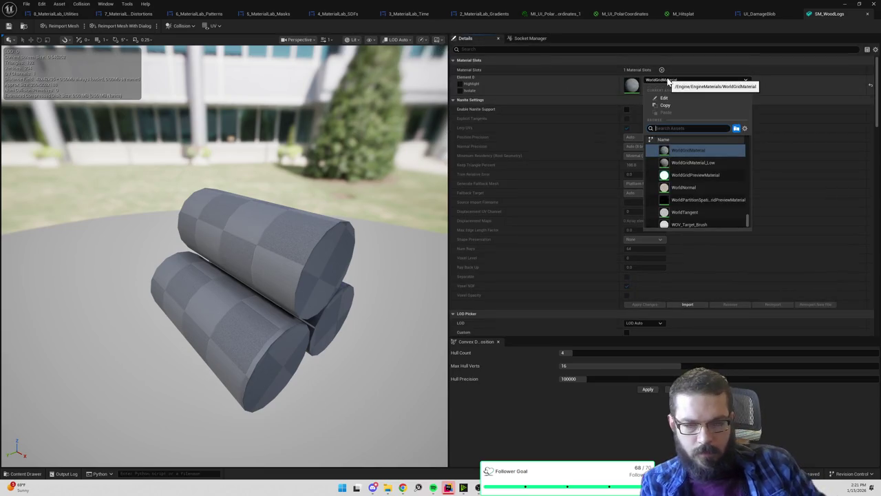
click(700, 152)
key(ctrl+s)
- Leave the mesh editor and select the wood logs in the level
drag(378, 148, 410, 221)
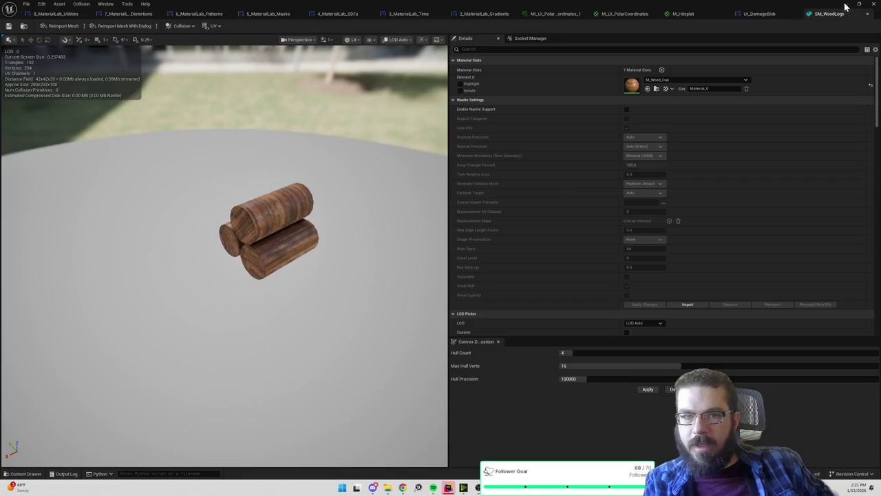
click(844, 4)
click(507, 257)
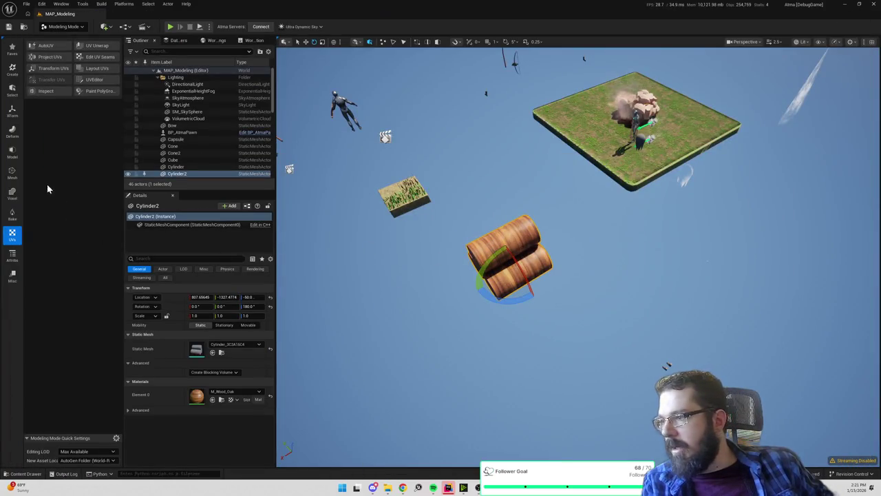
- Start PolyGroup Edit on the wood logs, frame them, and select all their edges
click(12, 172)
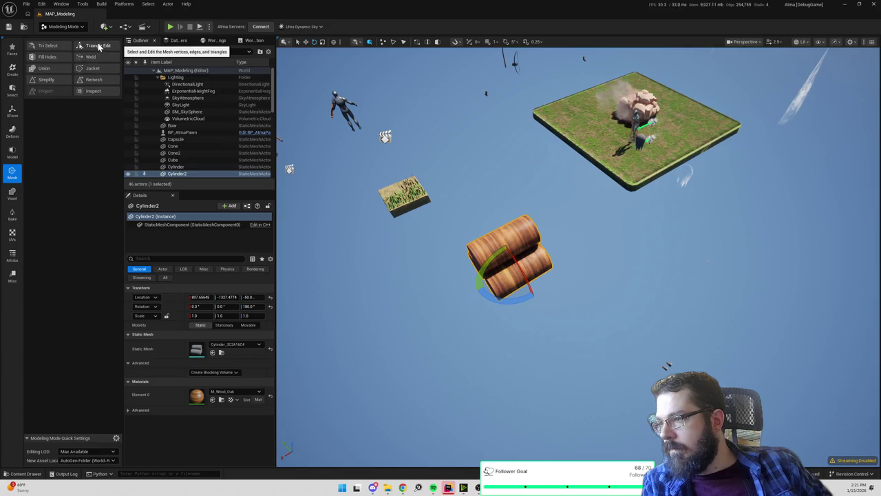
click(13, 156)
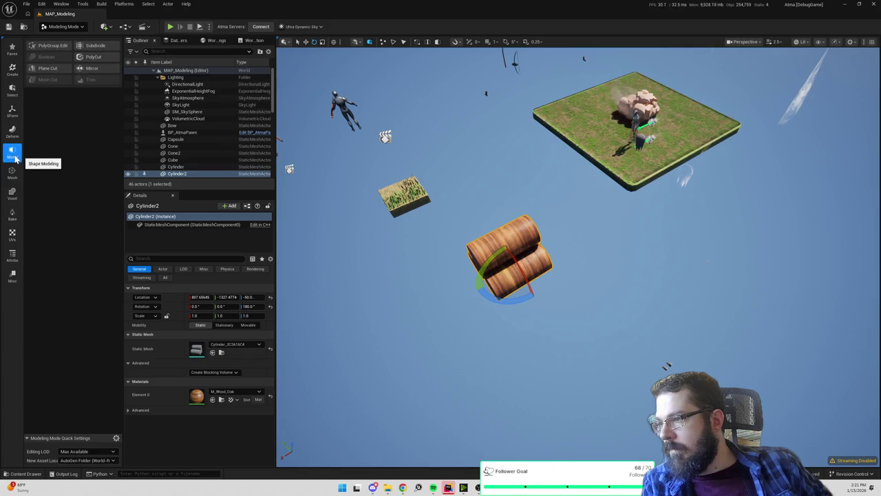
click(60, 46)
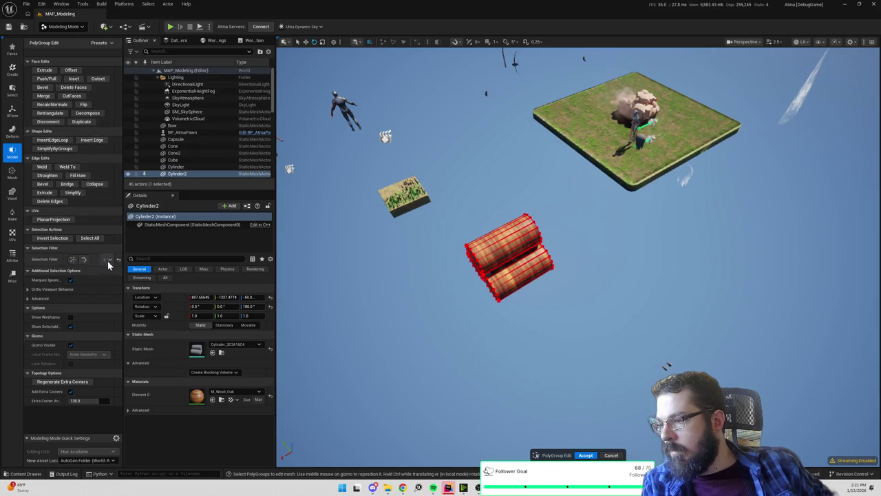
drag(121, 258, 148, 257)
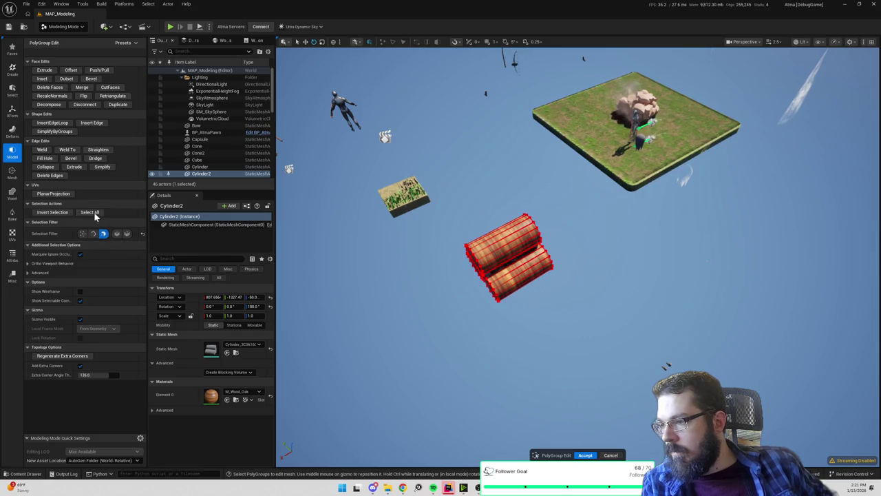
click(90, 212)
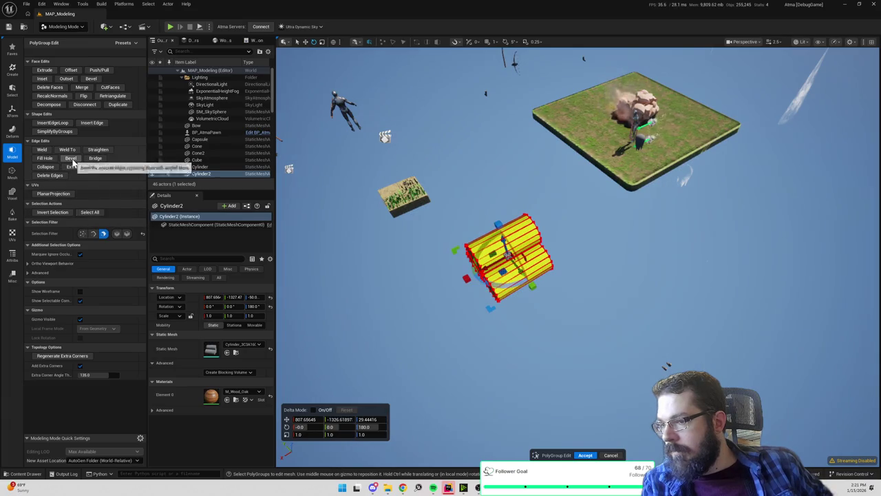
click(71, 158)
key(f)
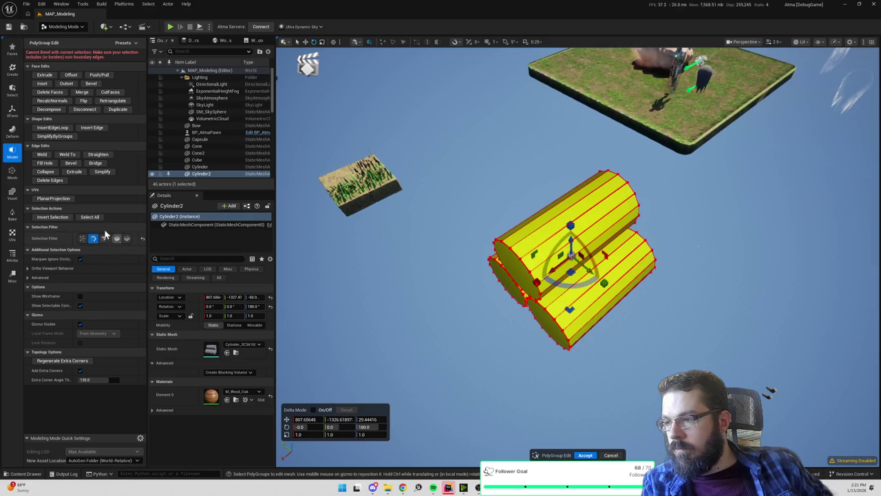
click(90, 218)
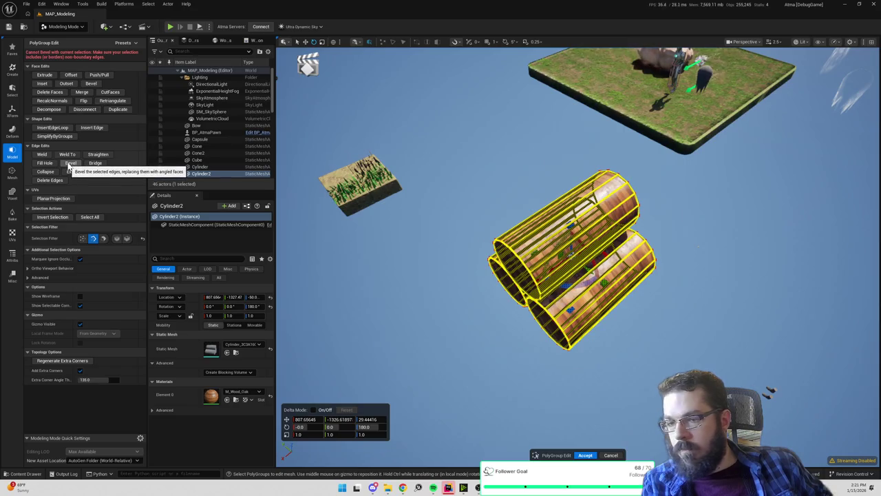
- Bevel the log edges with 1 subdivision and a final distance of 2.0, then accept it
click(67, 163)
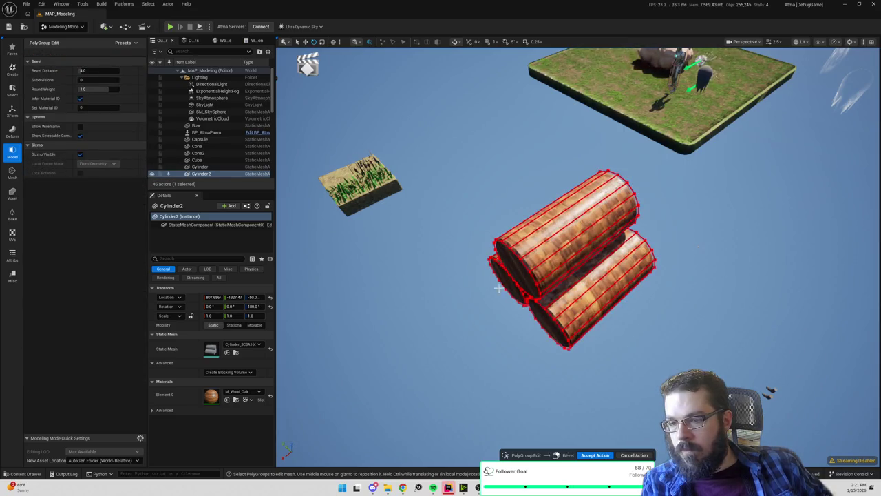
key(f)
scroll(578, 255, down, 5)
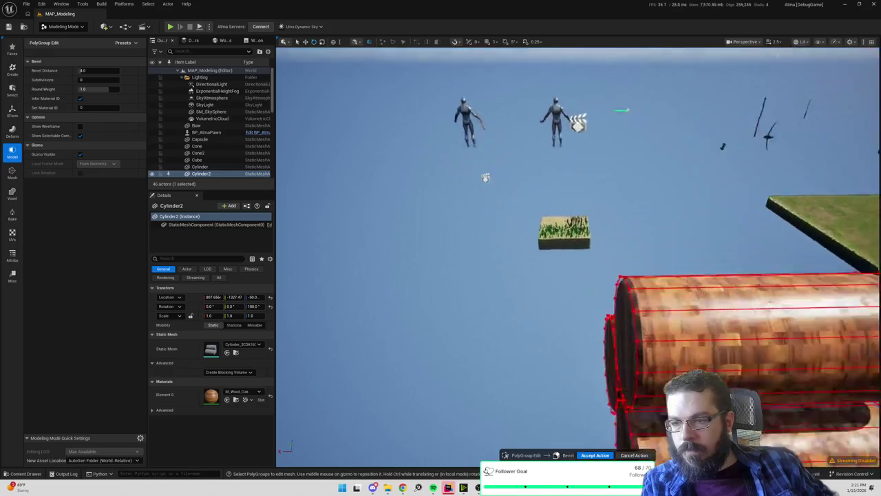
scroll(579, 255, up, 5)
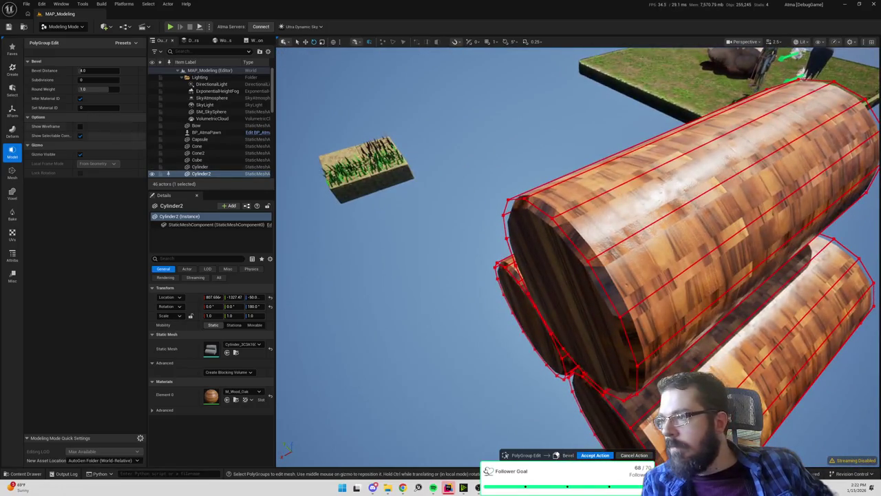
text(3)
key(Return)
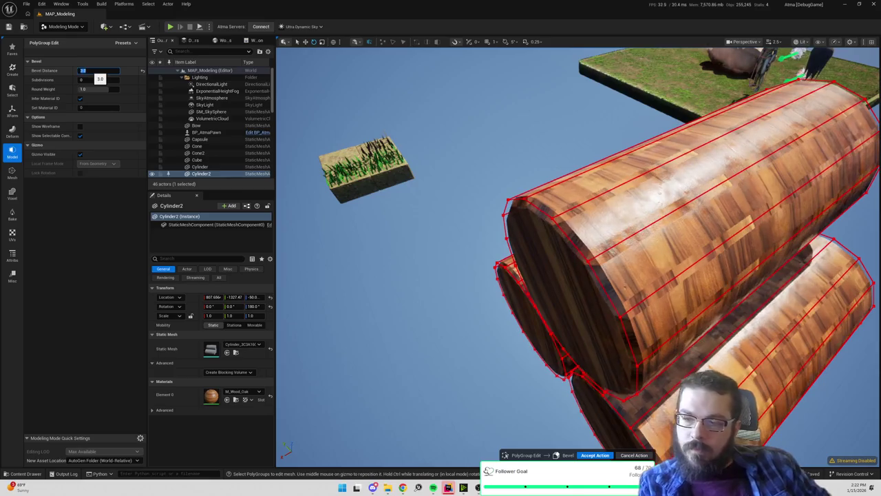
key(Return)
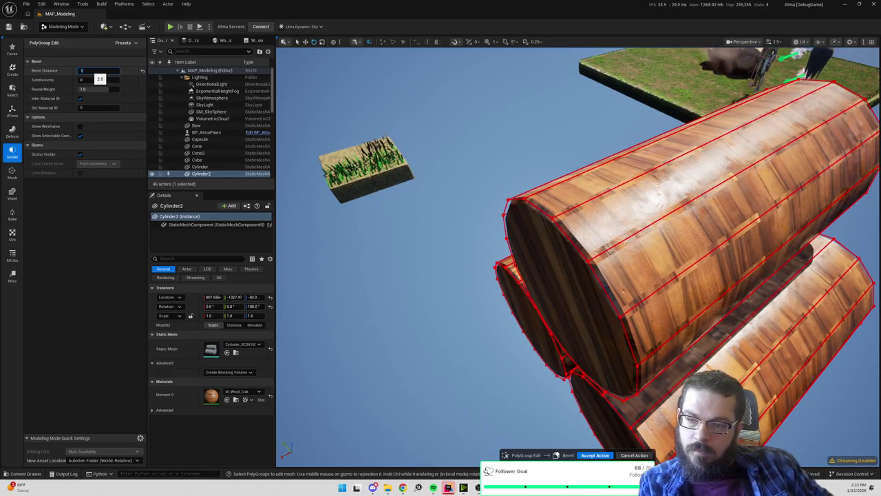
key(Return)
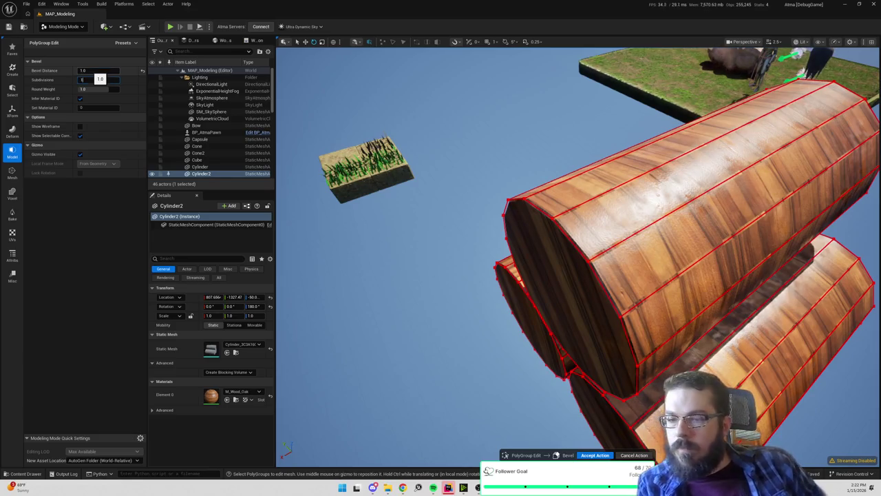
key(Return)
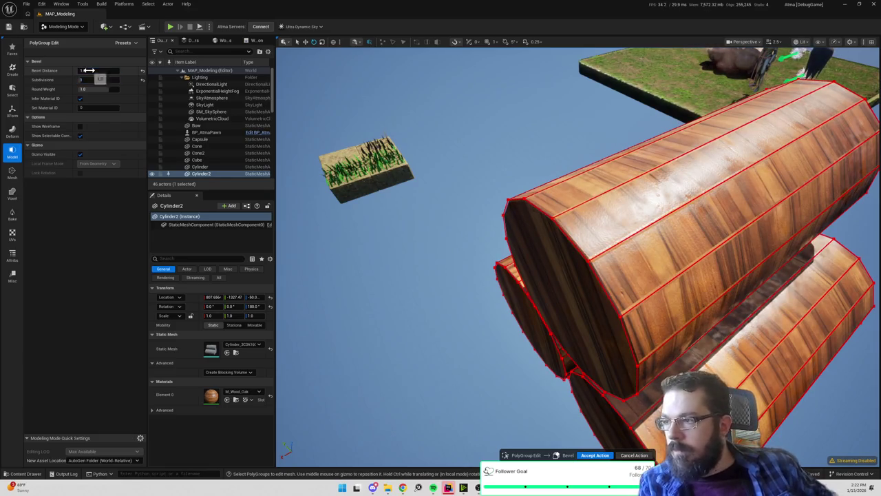
text(2)
key(Return)
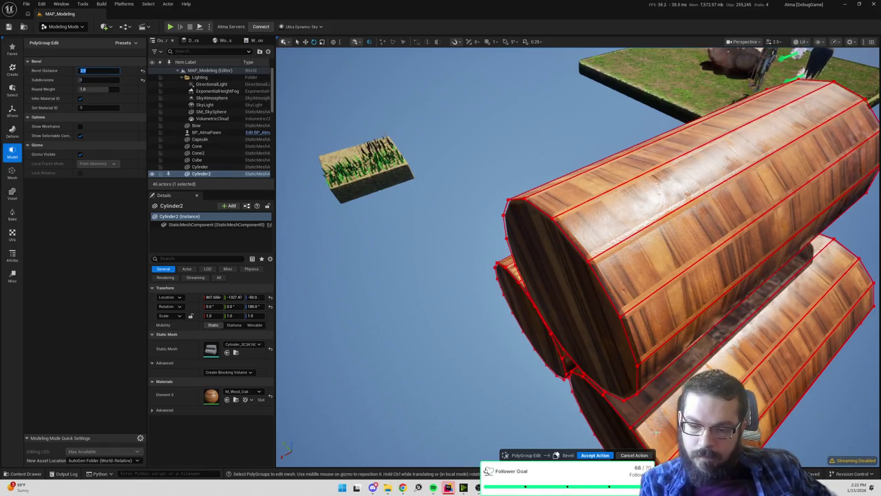
click(592, 454)
scroll(480, 324, down, 10)
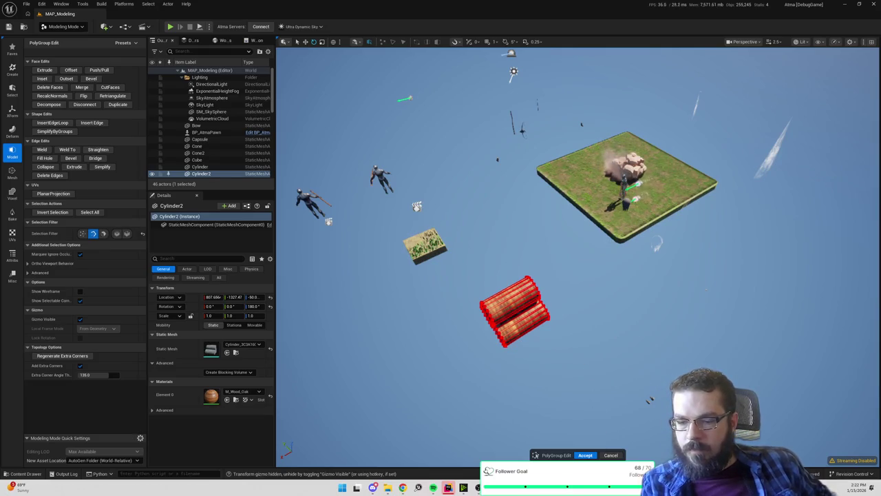
- Finish PolyGroup Edit and move Cylinder2 to location 0, 0, 0
click(585, 455)
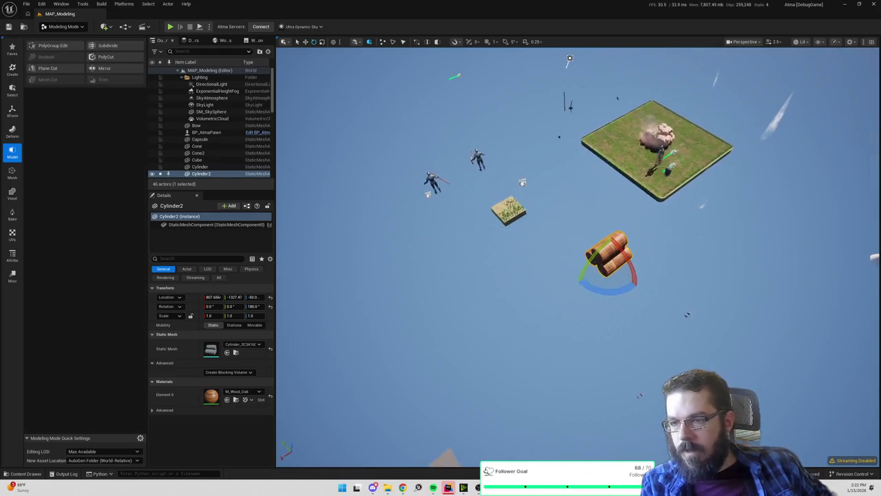
click(215, 296)
text(0)
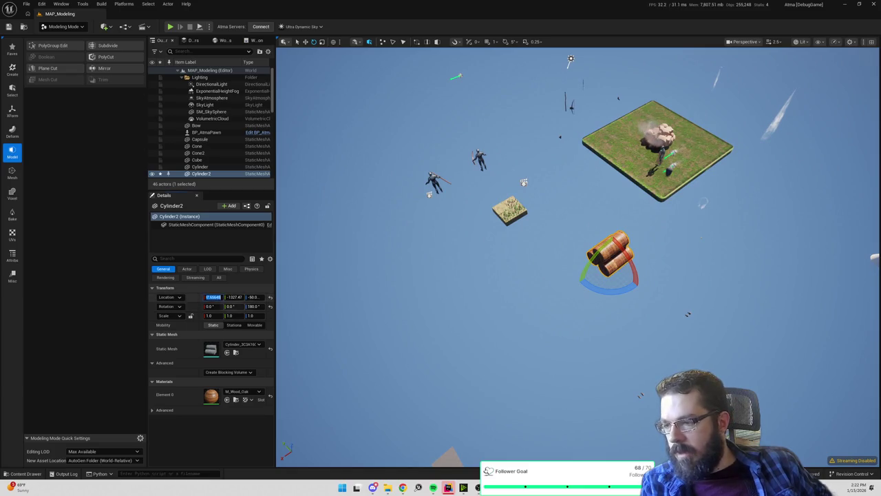
key(Tab)
text(0)
key(Tab)
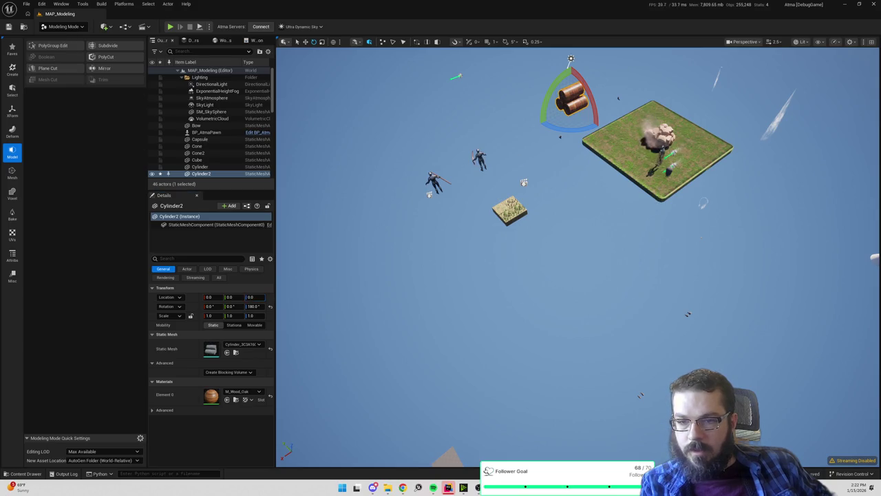
- Move BP_AtmaPawn to location 0, 0, 0
click(663, 145)
click(207, 297)
text(0)
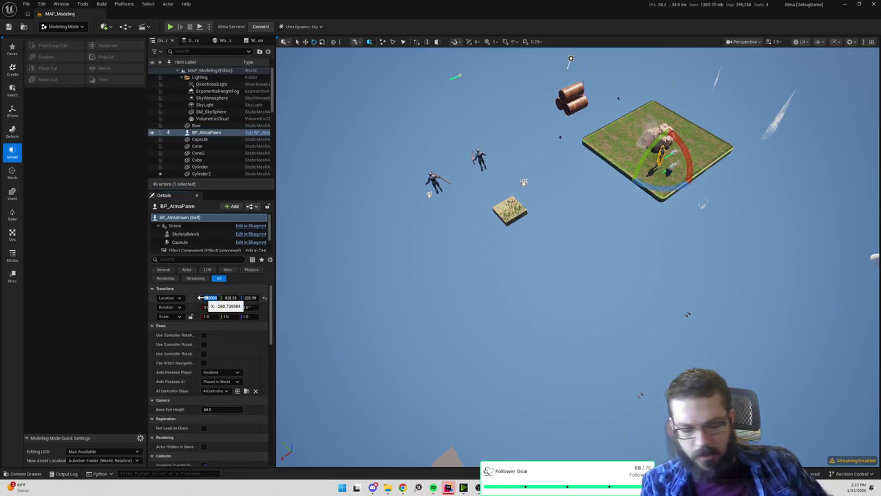
key(Tab)
text(0)
key(Tab)
- Scale Cylinder2 down to 0.3 with the XForm Transform tool
key(f)
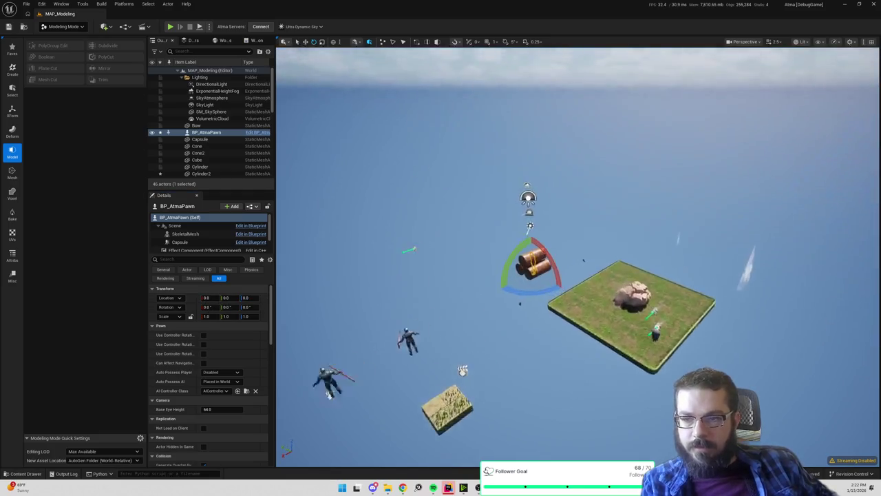
click(537, 202)
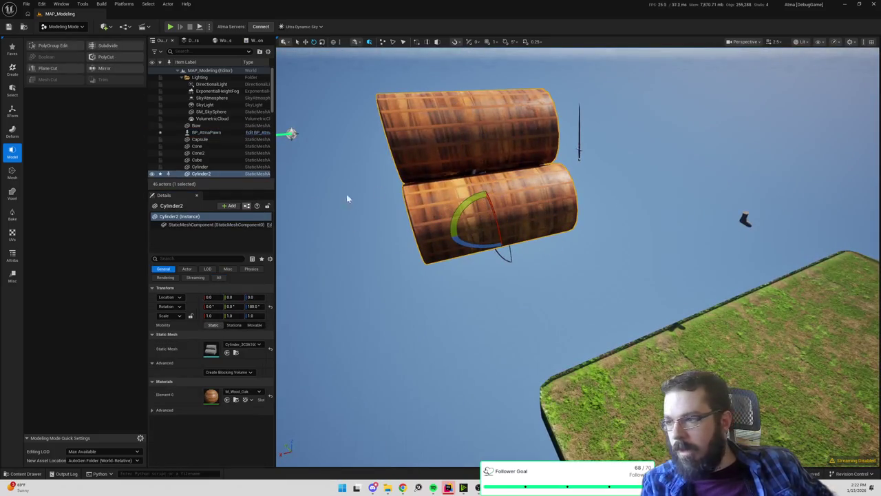
drag(434, 245, 317, 227)
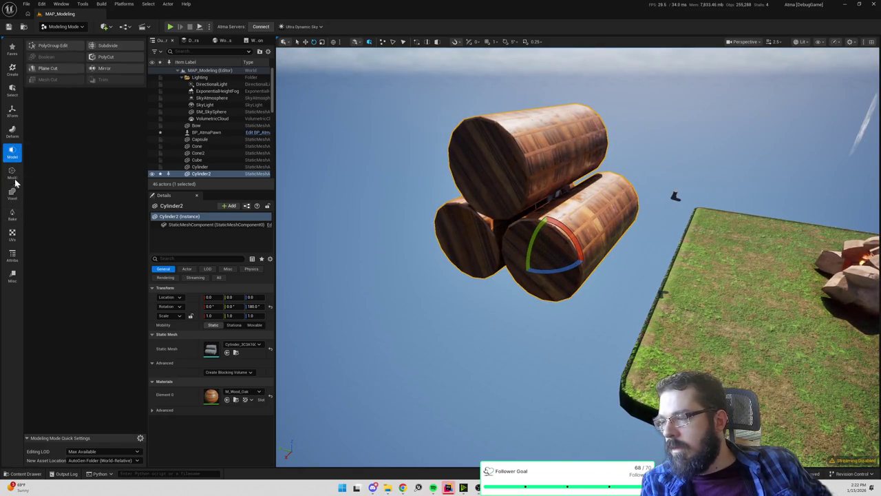
click(12, 110)
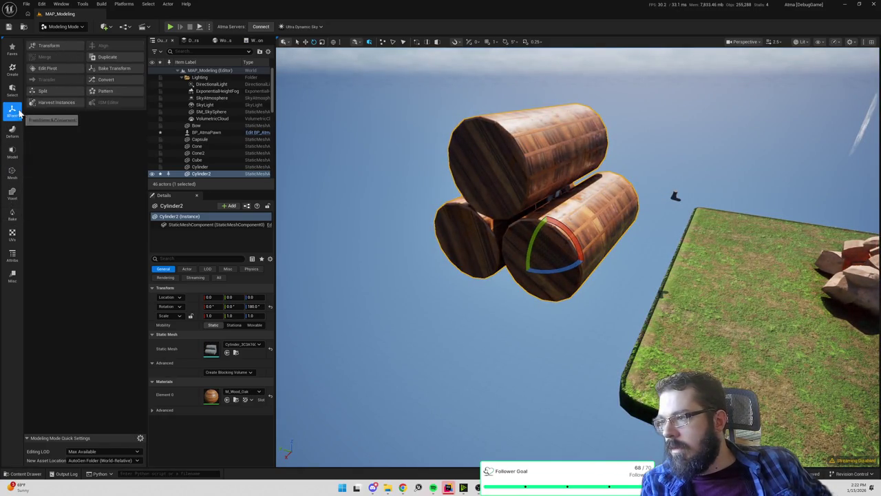
click(67, 44)
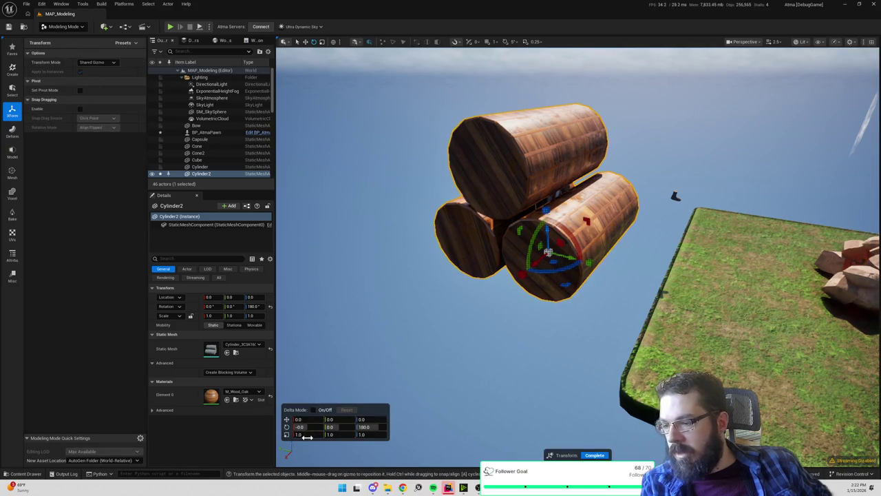
text(0.5)
key(Tab)
text(0)
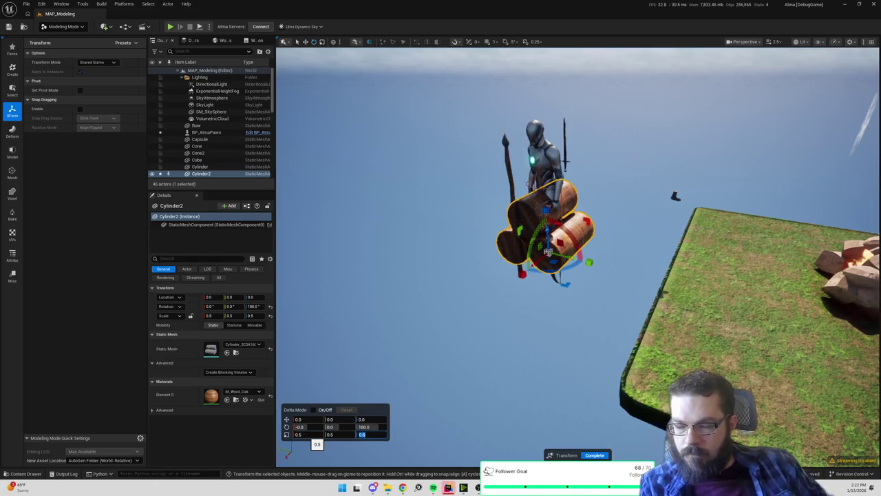
key(Tab)
text(0)
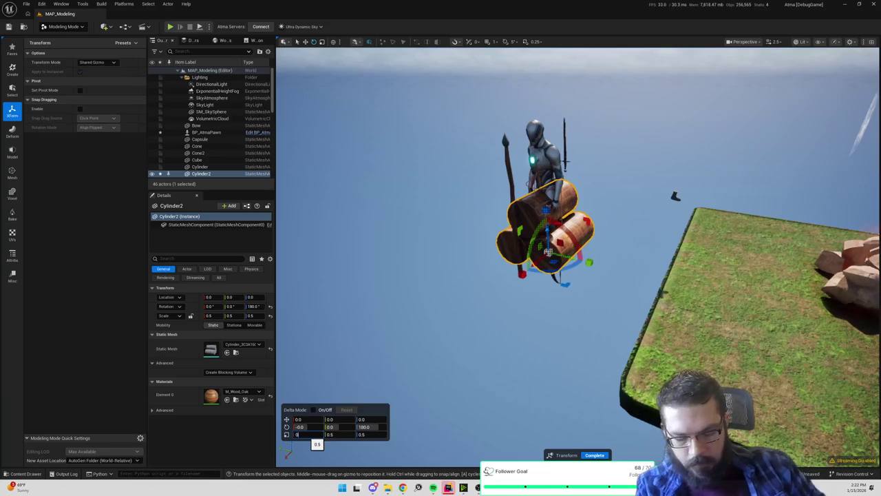
text(.3)
key(Tab)
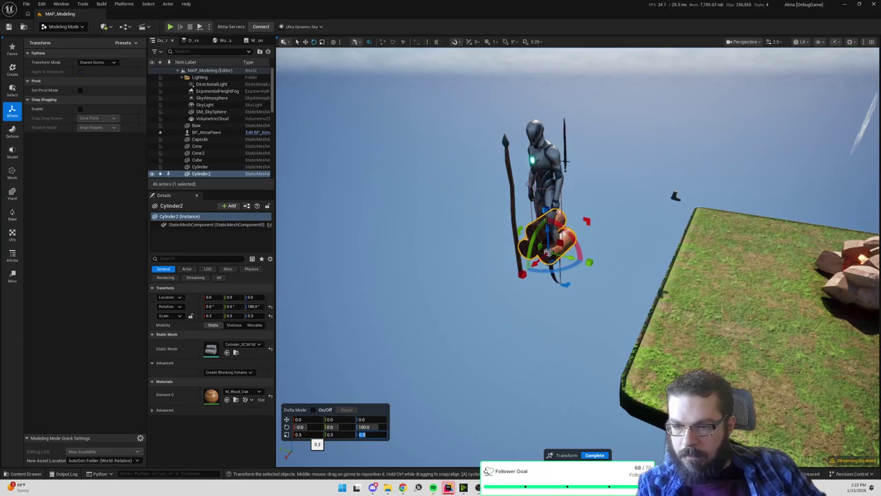
click(596, 455)
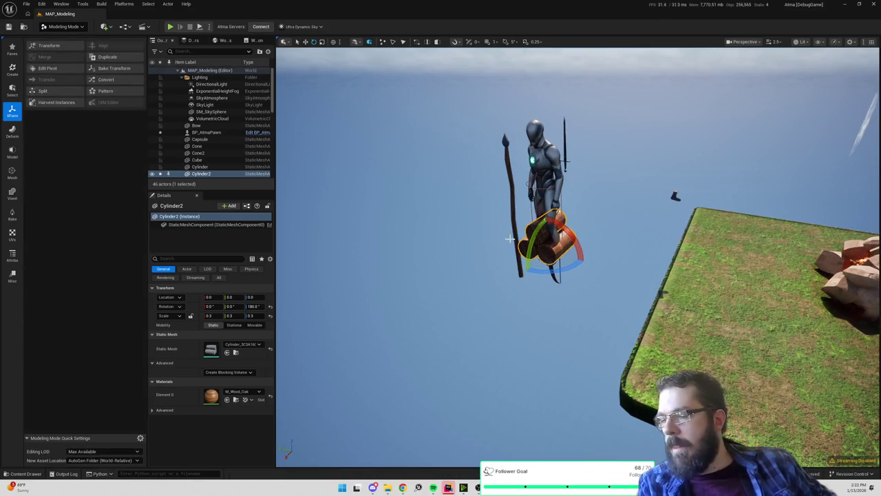
- Recenter the view and open the content browser at the top-level Content folder
drag(509, 164, 509, 163)
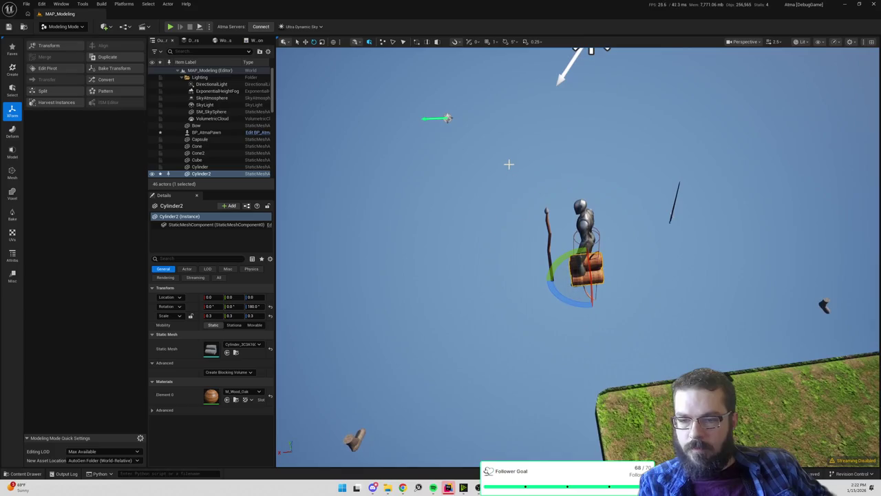
key(ctrl+space)
click(228, 260)
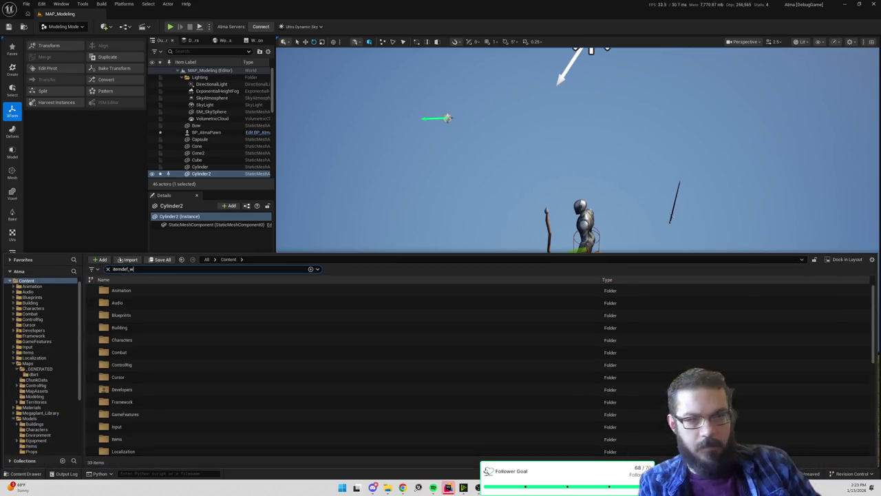
- Set ItemDef_Wood's Ground Mesh to SM_WoodLogs
double_click(124, 352)
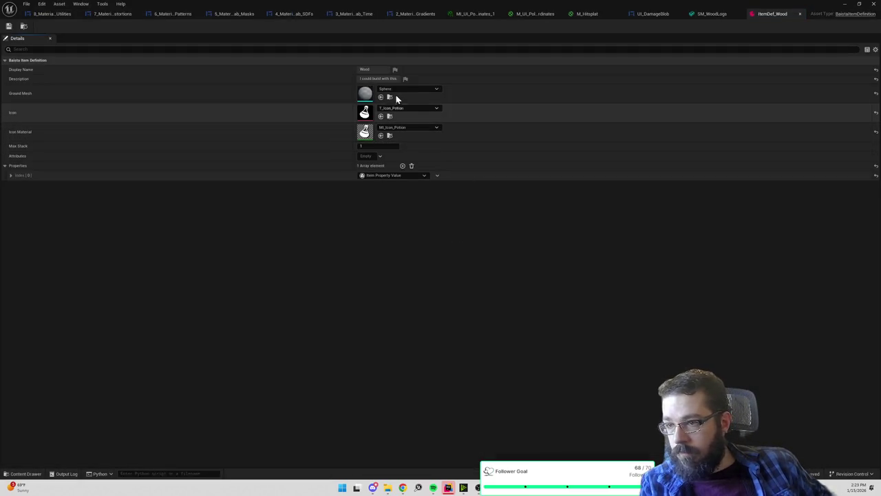
click(396, 90)
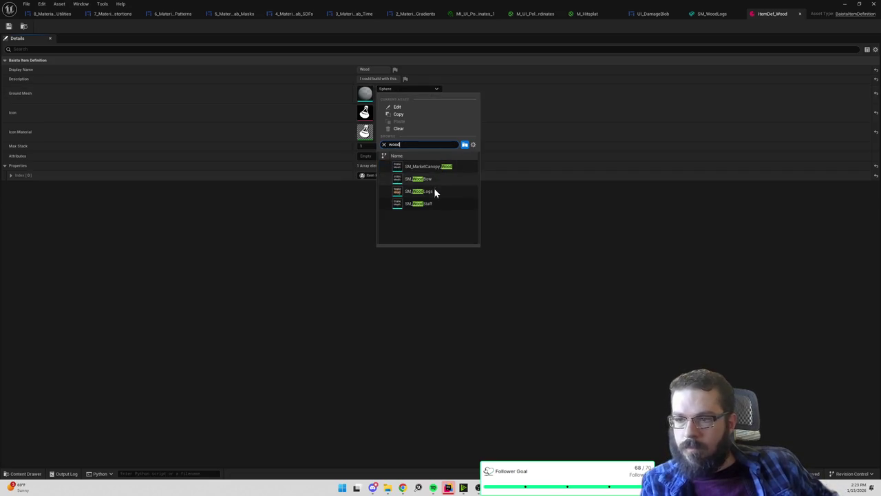
click(433, 191)
click(844, 4)
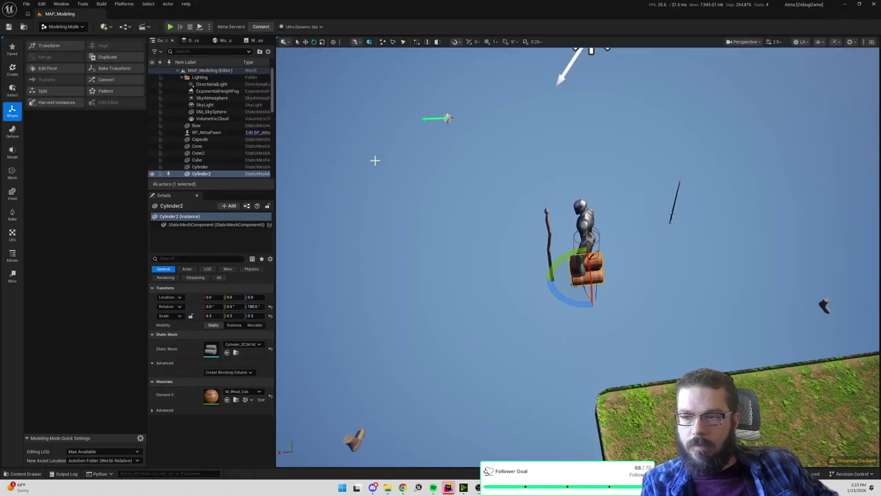
- Search the content browser for 'map_emp' and select MAP_Empty_WP
key(ctrl+space)
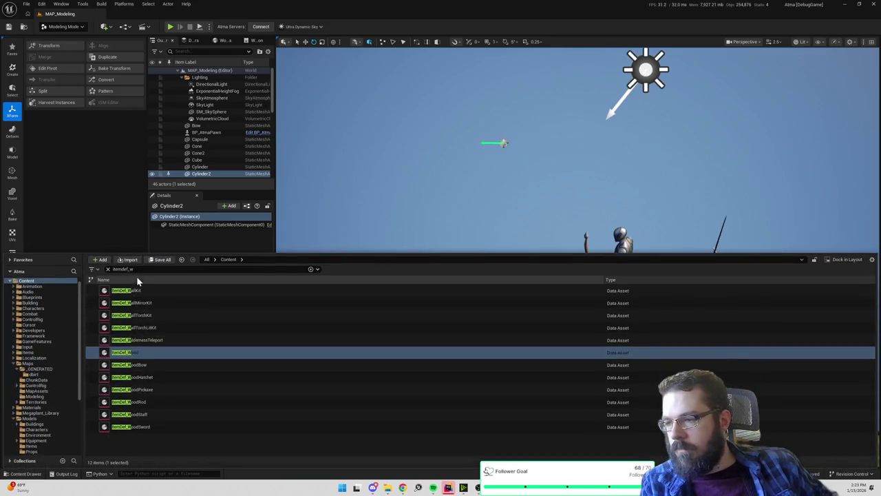
key(BackSpace)
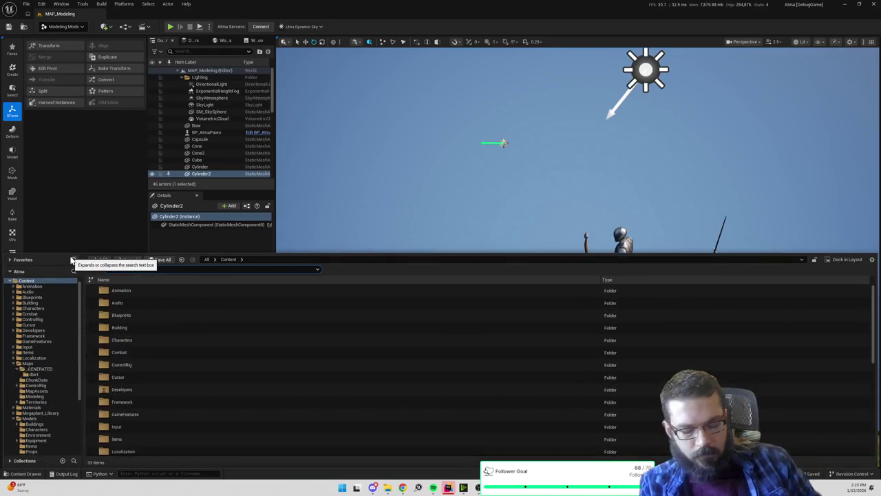
text(map)
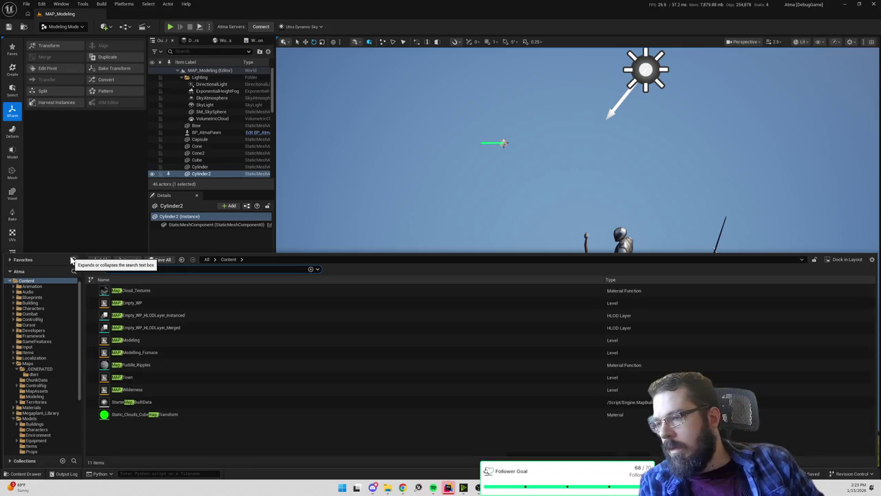
text(_emp)
click(144, 291)
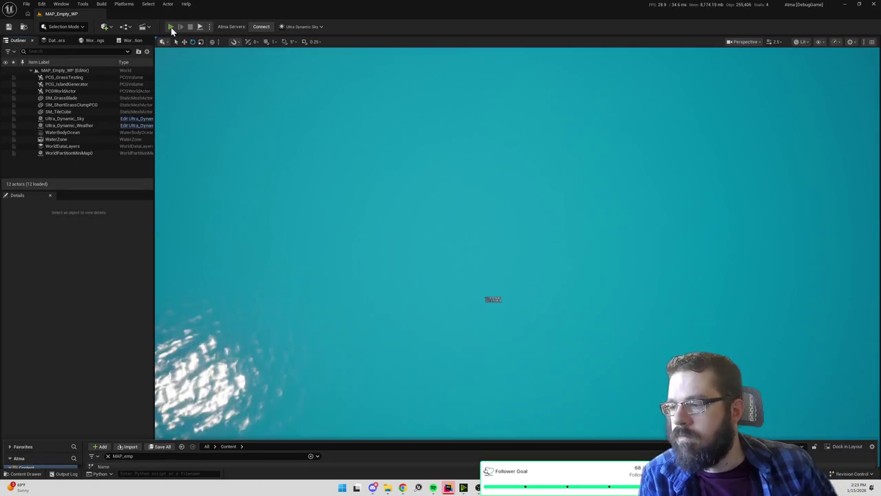
- Briefly play-test the level, then search the content browser for 'mo'
click(171, 27)
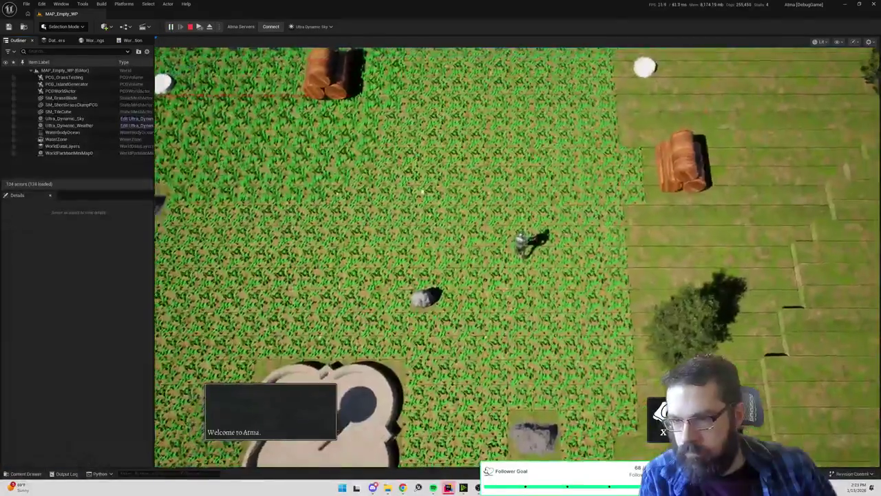
key(Escape)
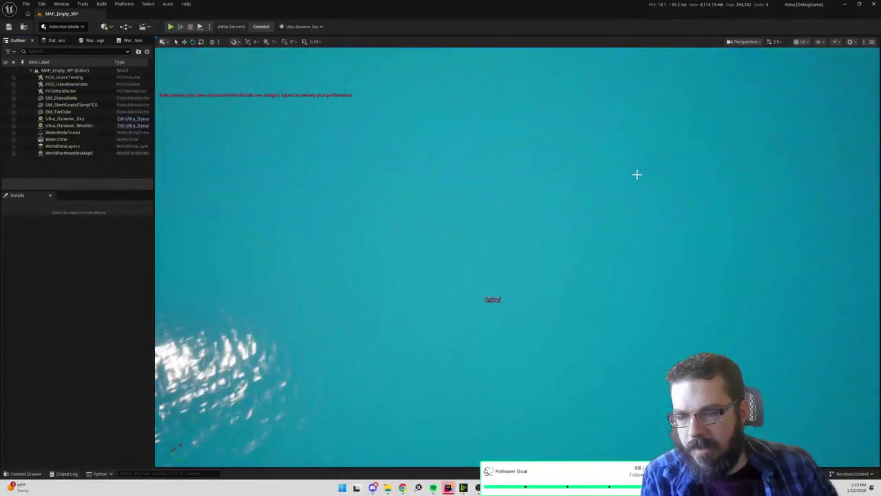
key(ctrl+space)
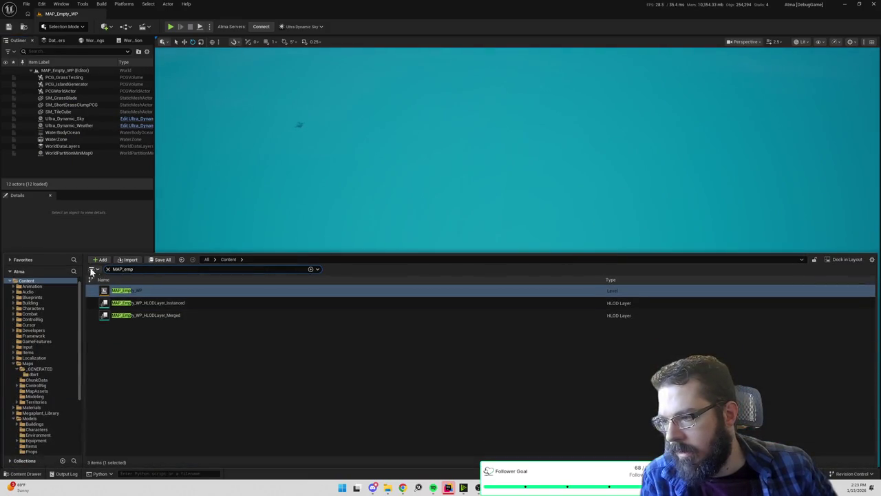
text(model)
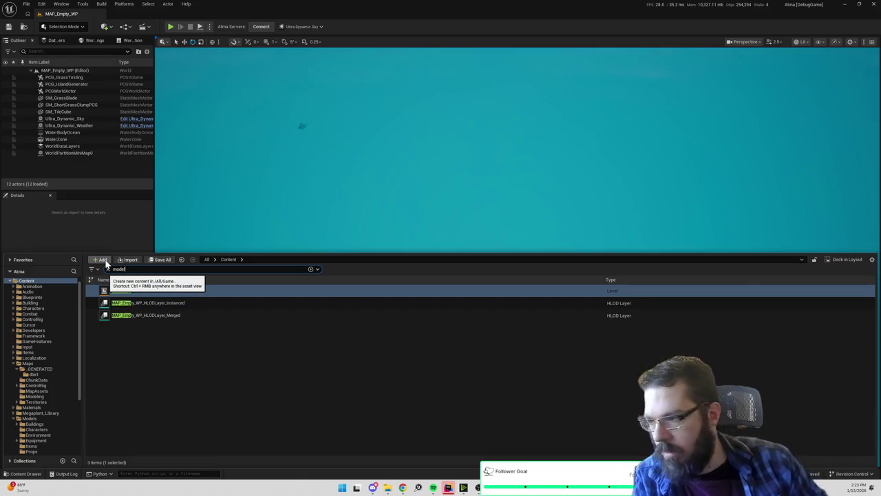
click(361, 279)
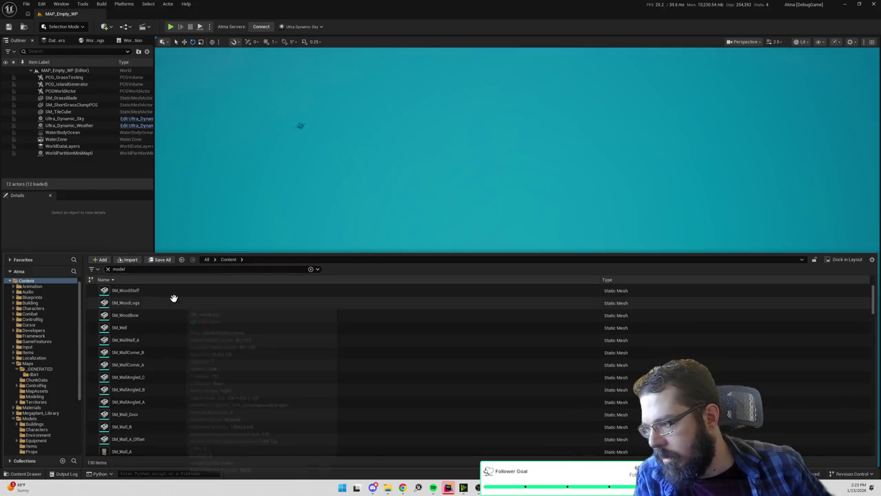
scroll(148, 365, down, 1)
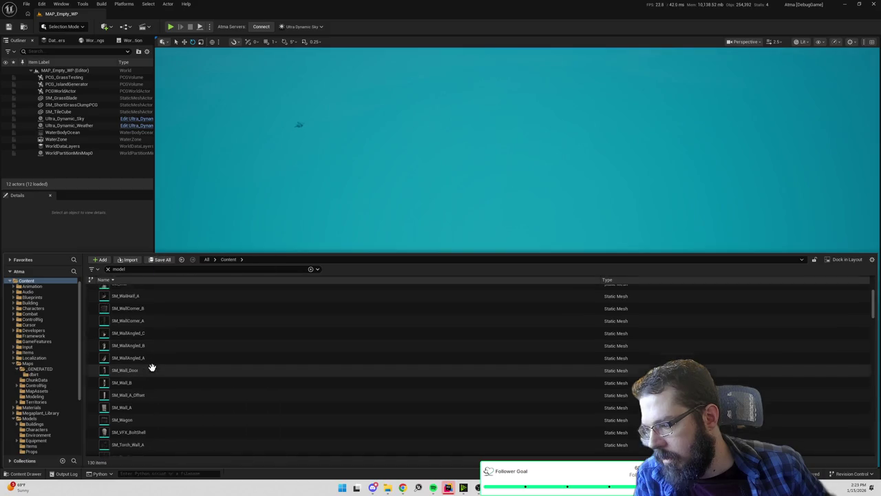
- Search 'modelin' and load the MAP_Modeling level
text(modelin)
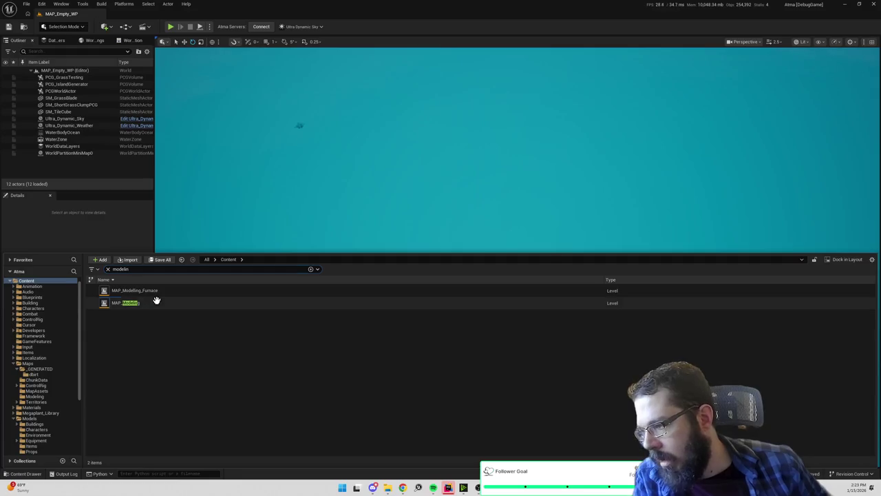
double_click(157, 301)
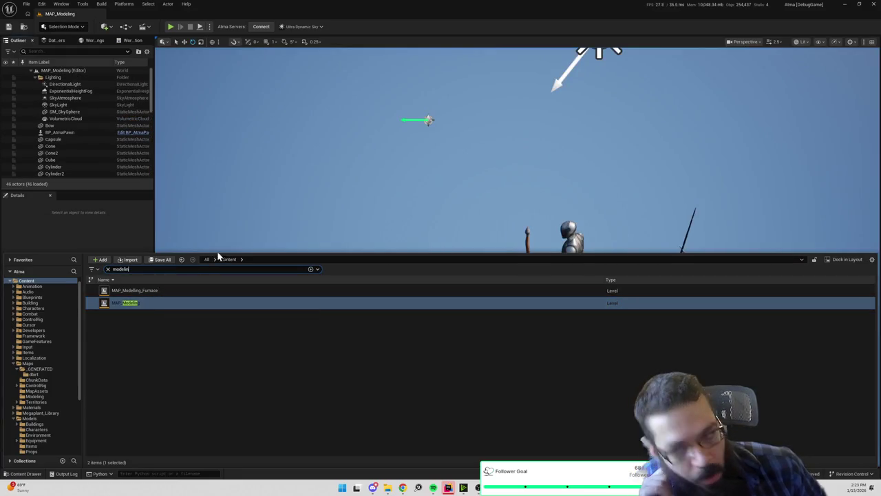
drag(347, 214, 303, 172)
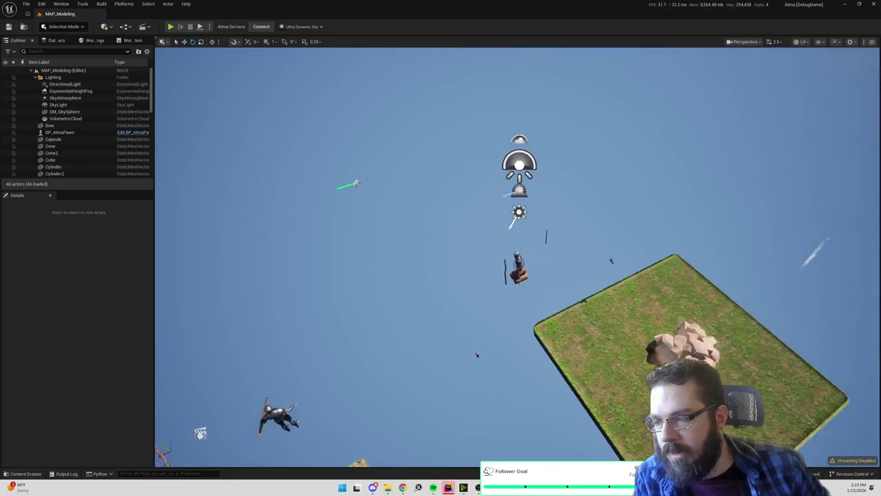
- Place SM_WoodLogs into MAP_Modeling, frame it, and switch to Modeling Mode
key(ctrl+space)
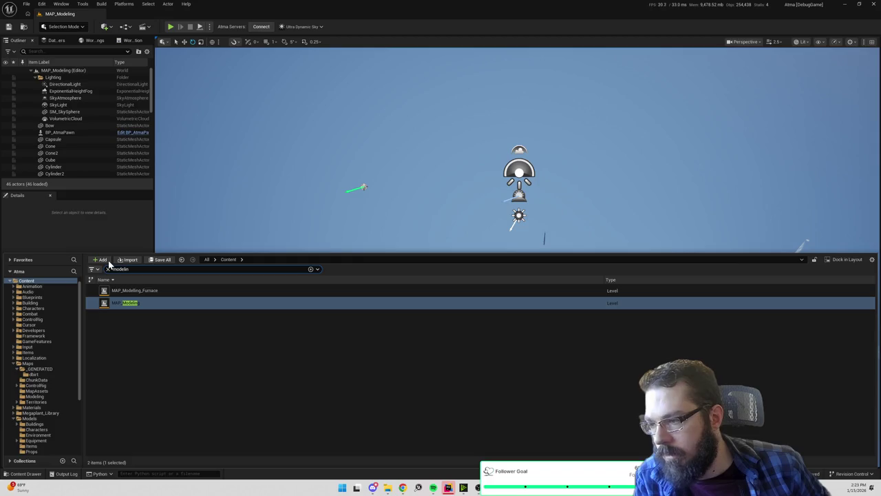
key(ctrl+a)
drag(145, 304, 362, 151)
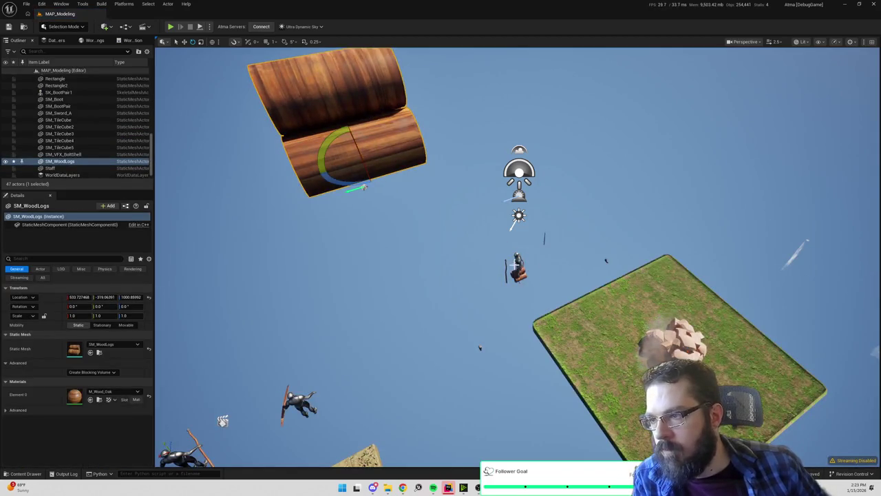
key(f)
mouse_move(240, 346)
mouse_down()
mouse_move(241, 290)
mouse_move(240, 346)
mouse_up()
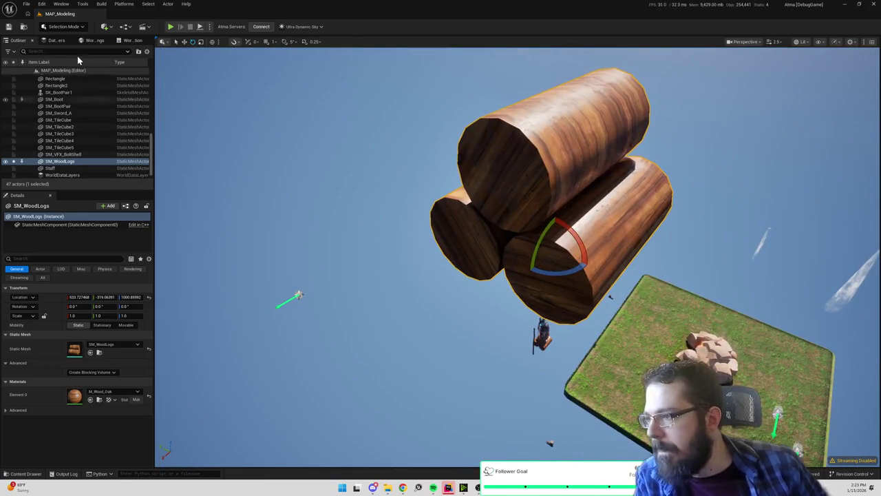
click(75, 28)
click(71, 59)
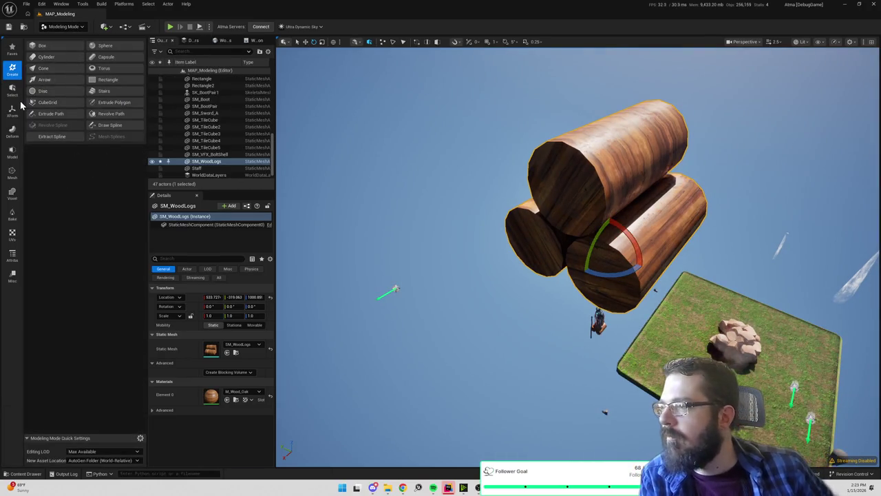
- Scale the placed SM_WoodLogs to 0.3 with the XForm Transform tool and accept
click(12, 89)
click(12, 110)
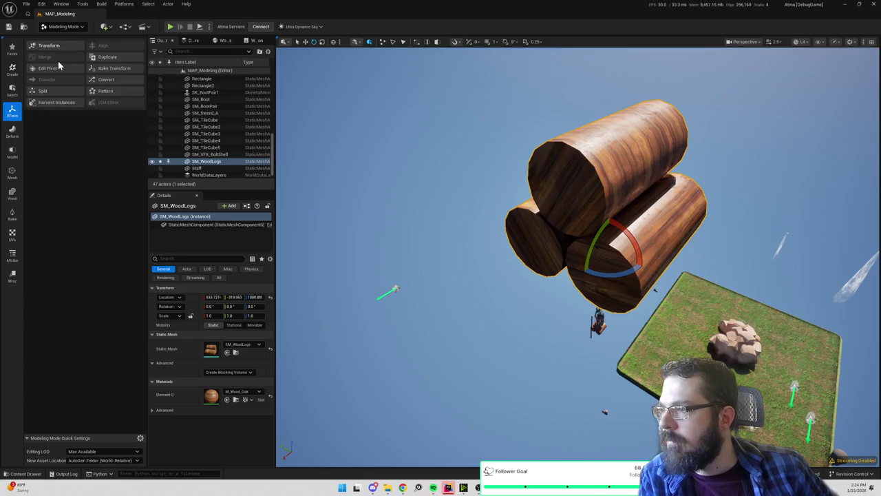
click(59, 47)
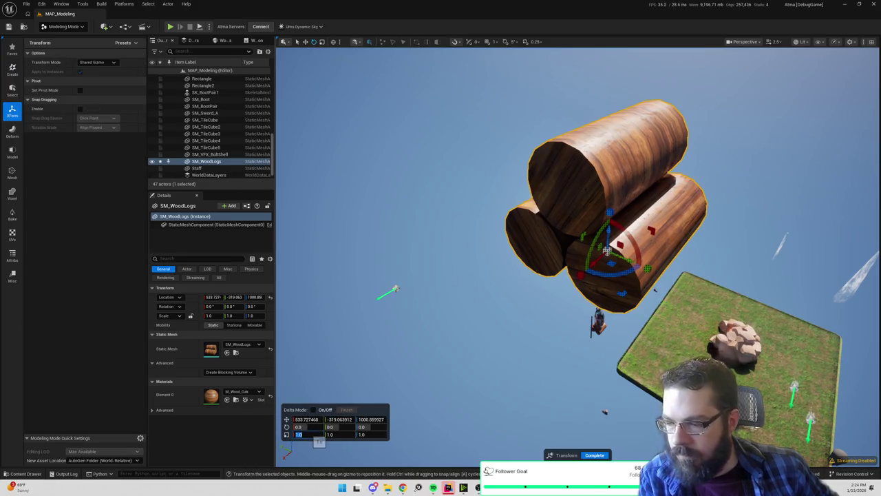
text(0.3)
key(Tab)
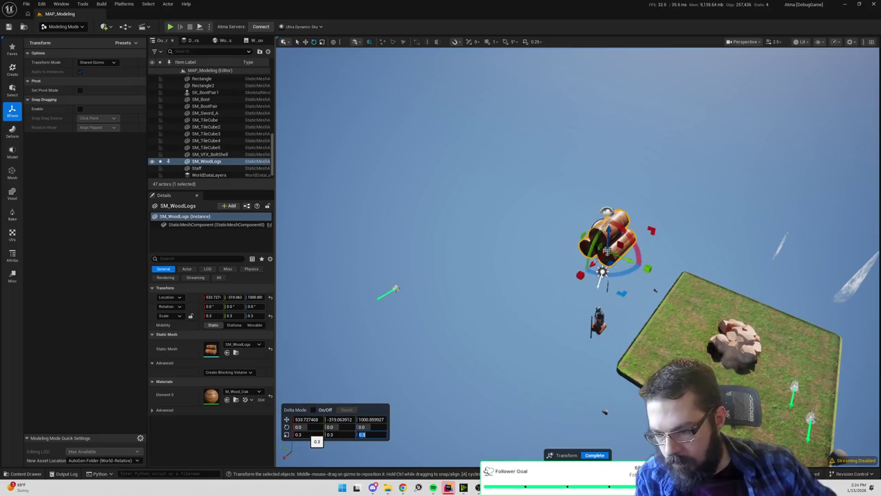
click(594, 455)
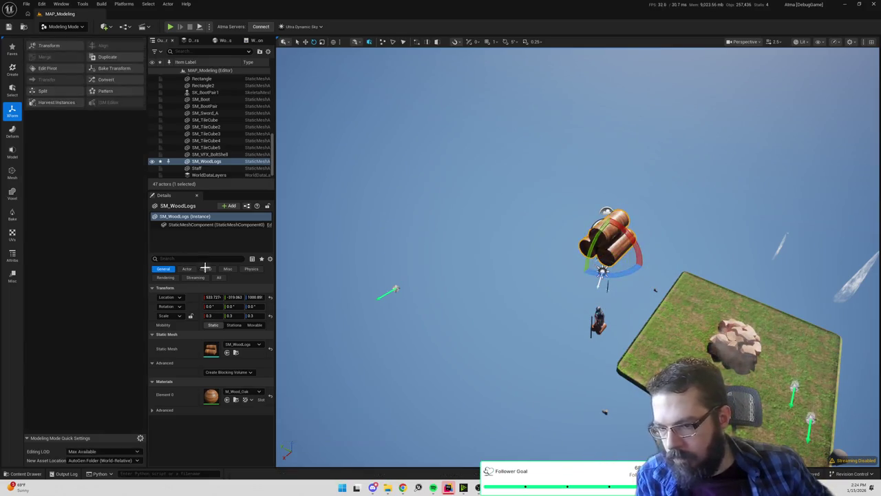
- Browse the Deform and Transform tool groups, then start PolyGroup Edit on the logs
click(11, 132)
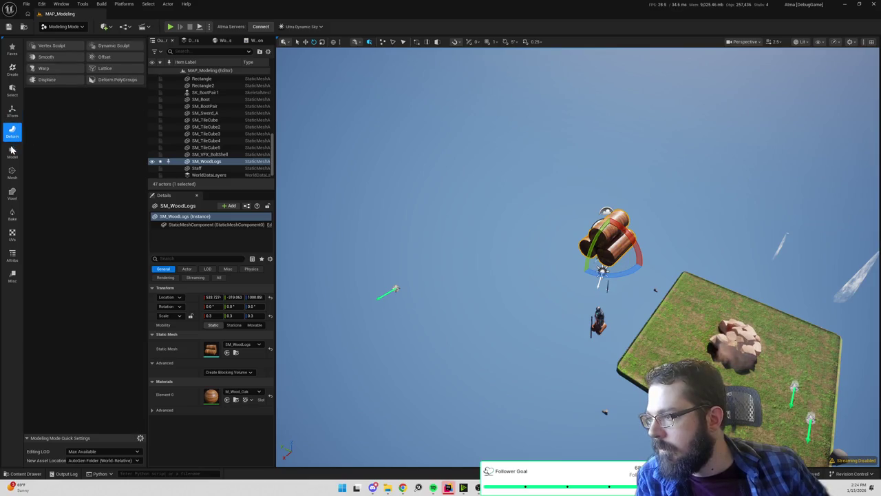
click(12, 110)
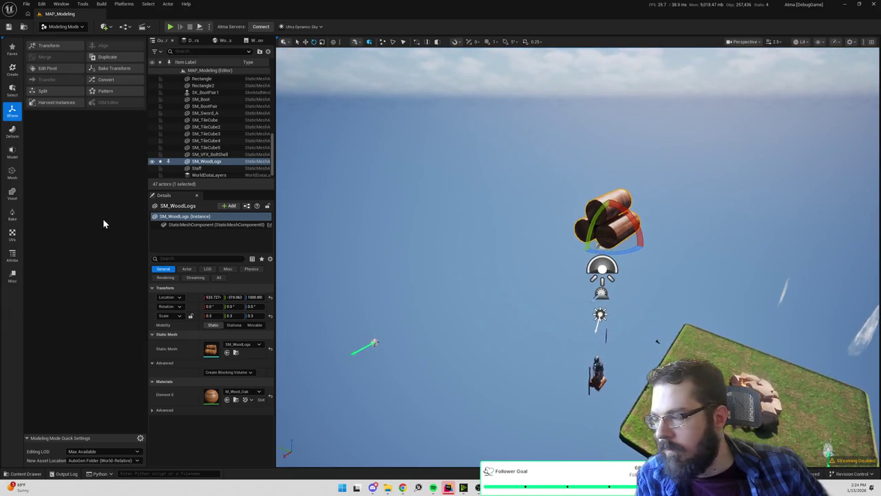
click(11, 153)
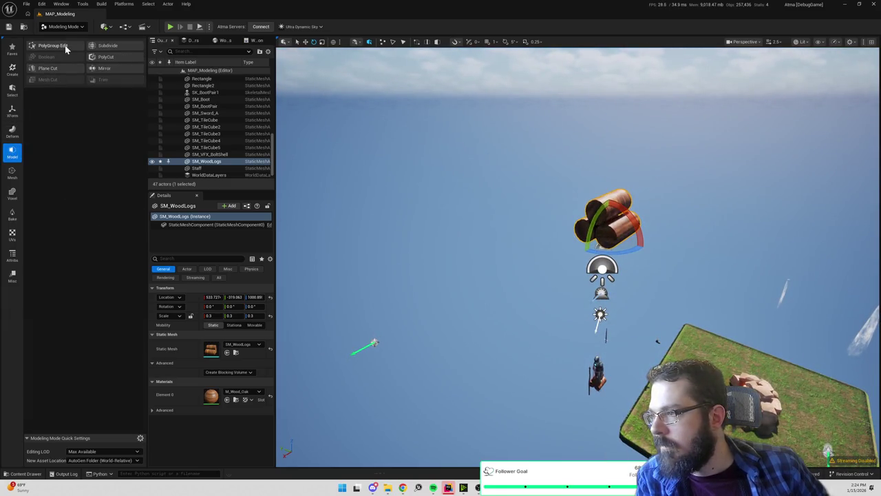
click(53, 45)
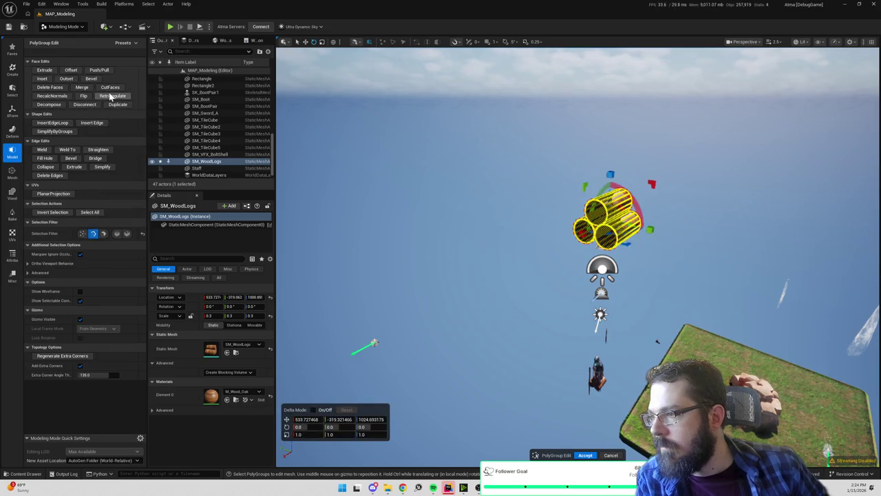
- Apply and accept a first trial bevel on the logs' faces
click(72, 159)
drag(91, 76, 97, 75)
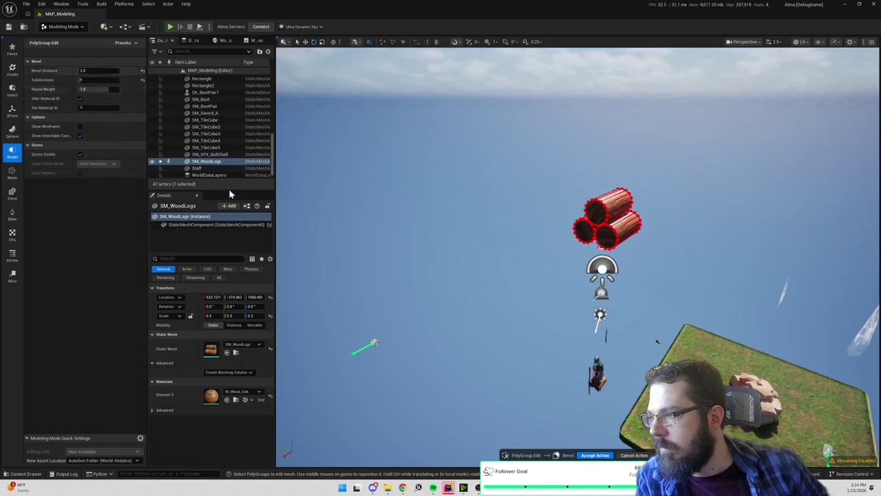
click(596, 454)
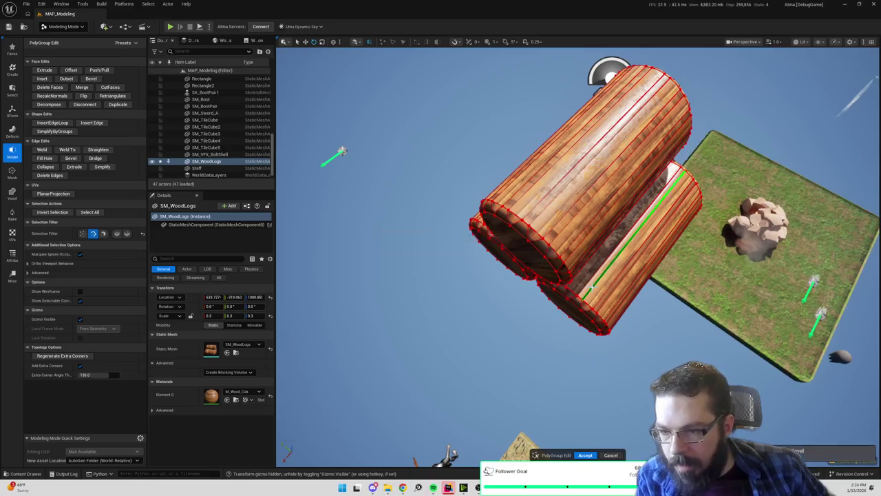
- Bevel all faces with distance 1 and 3 subdivisions, then accept and close PolyGroup Edit
key(ctrl+a)
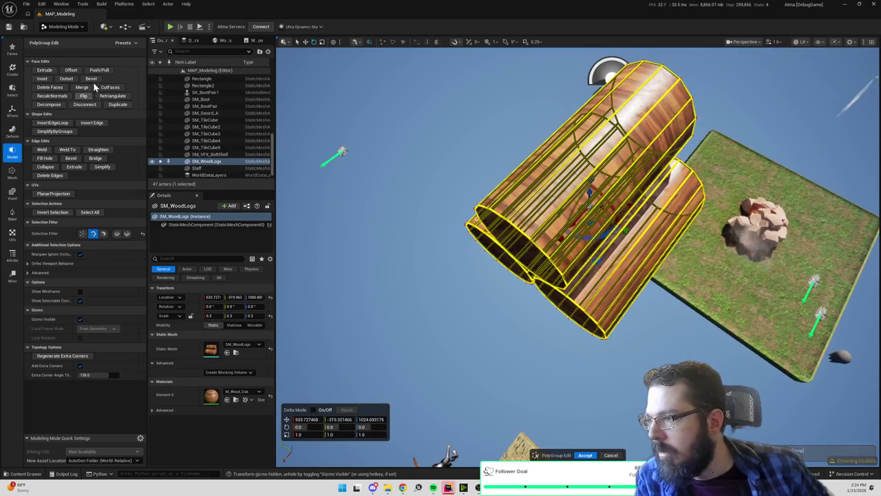
click(90, 79)
text(1)
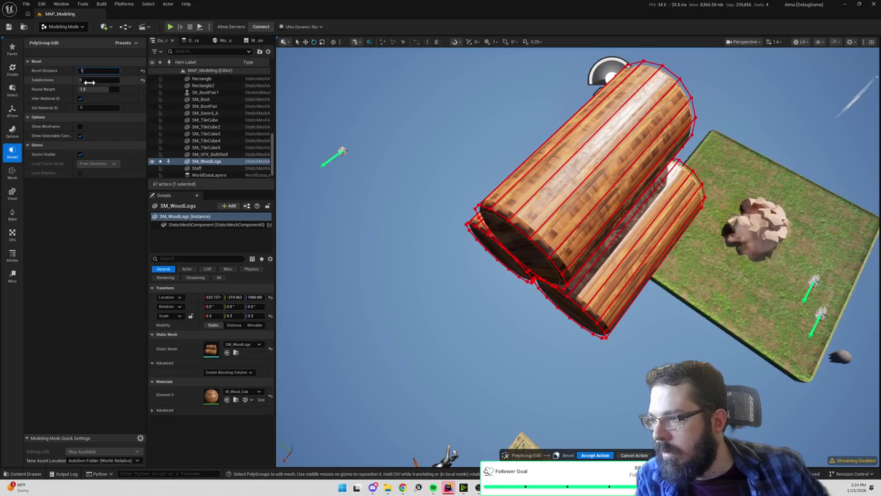
click(89, 80)
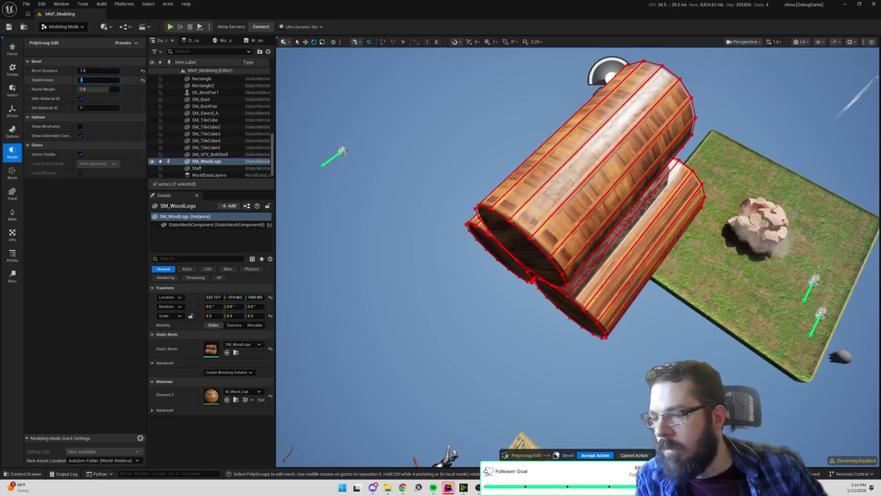
text(3)
key(Return)
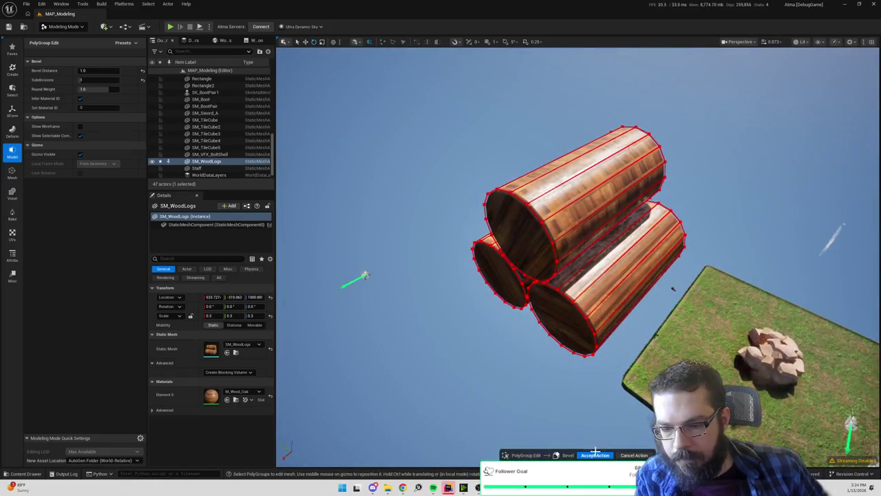
click(596, 454)
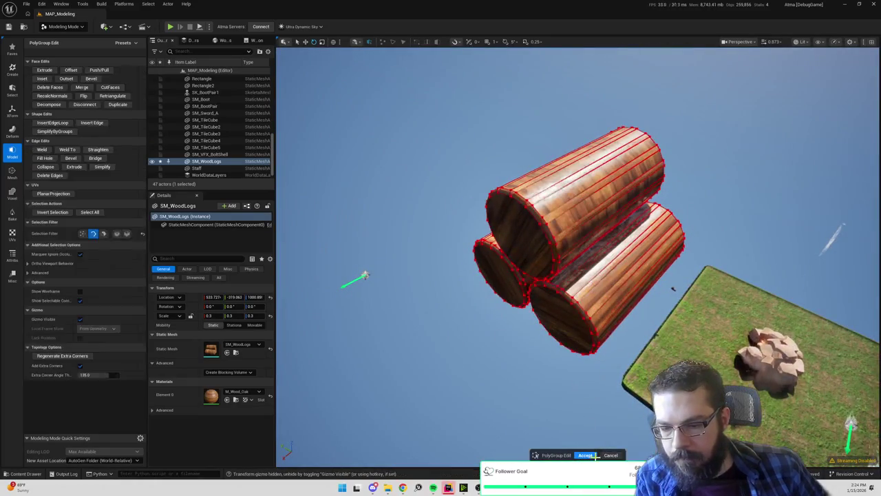
click(586, 455)
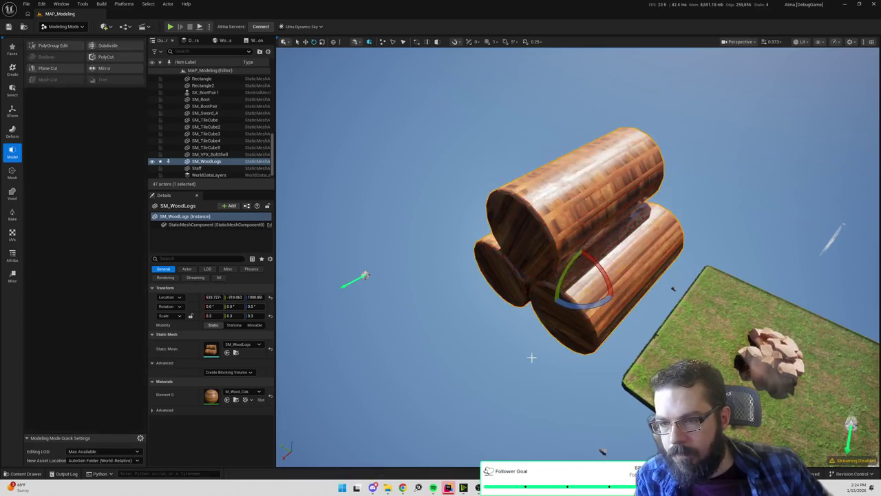
- Set SM_WoodLogs location to 0, 0, 0, frame it, and reopen the Content Drawer
key(ctrl+space)
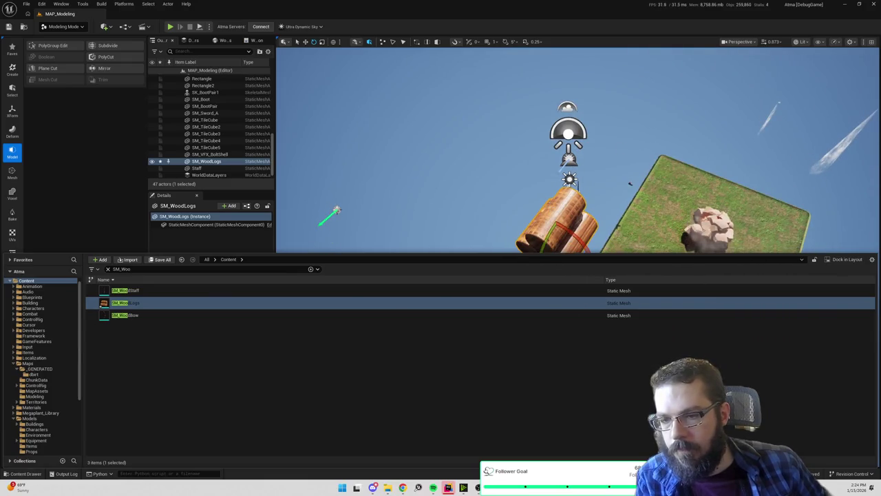
key(ctrl+space)
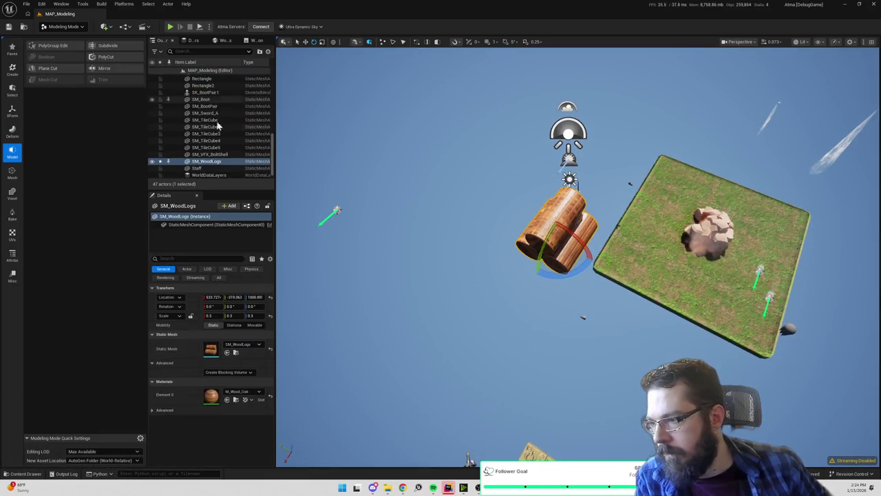
click(217, 297)
text(0)
key(Tab)
text(0)
key(Tab)
text(0)
key(Return)
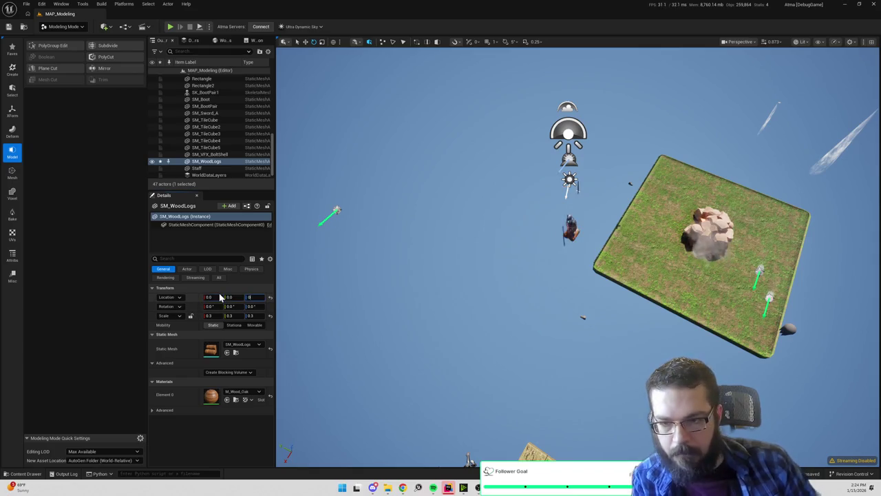
key(f)
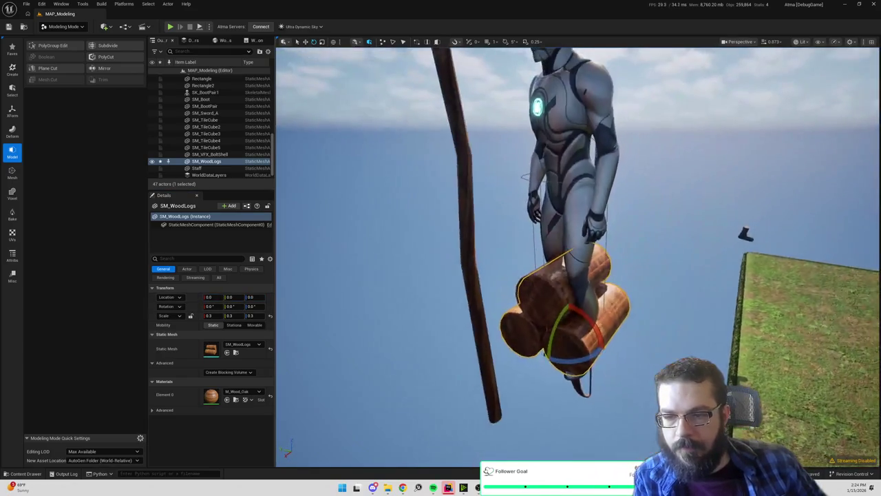
key(ctrl+space)
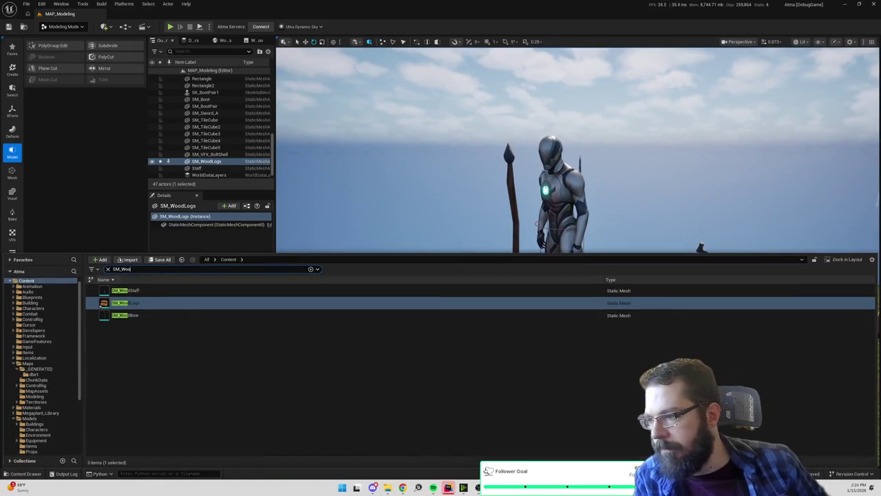
- Search 'MA' and open MAP_Empty_WP, saving the modified wood logs assets first
text(MAP_Emp)
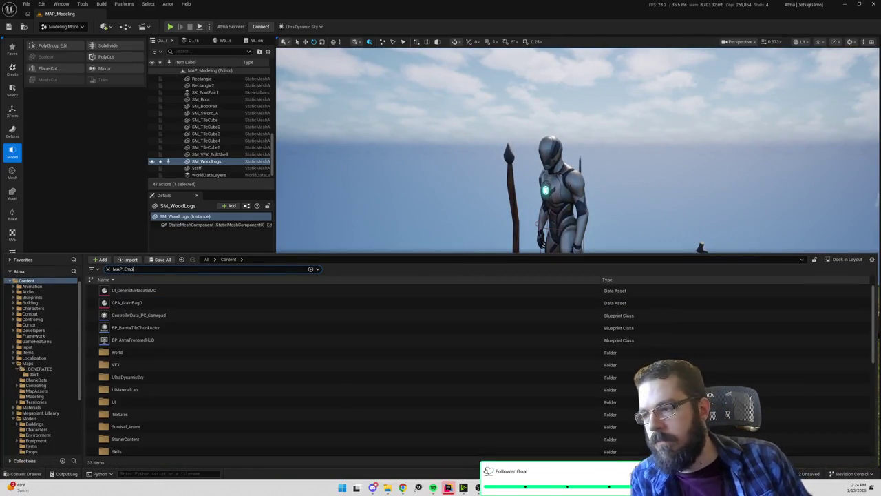
double_click(131, 318)
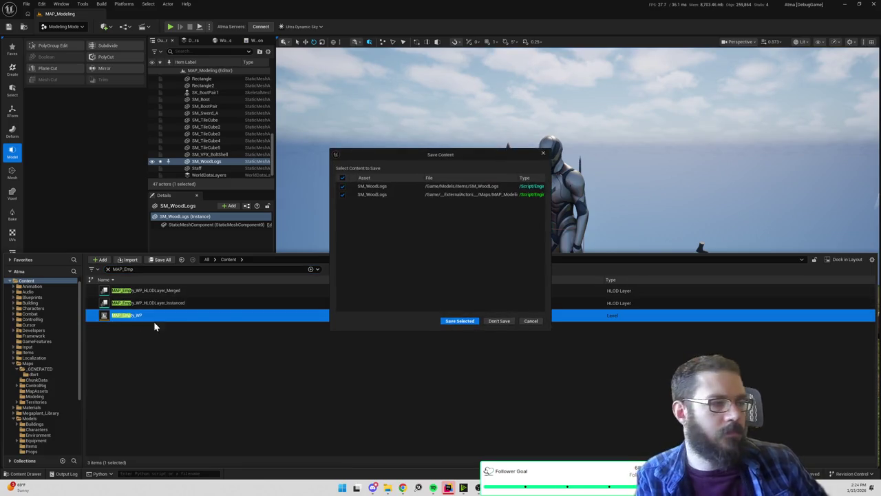
click(460, 321)
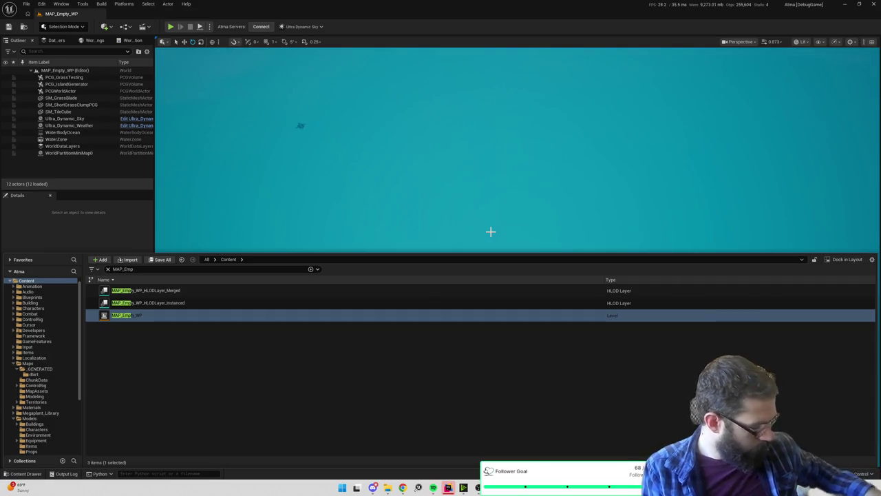
key(ctrl+space)
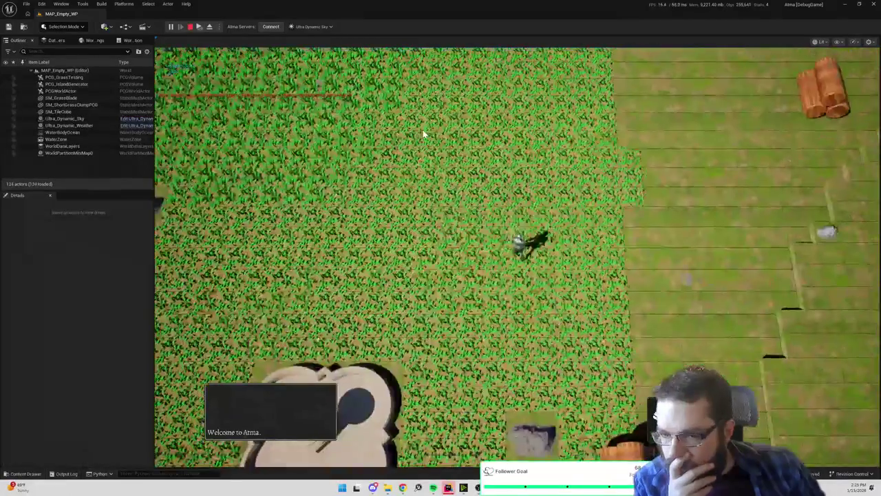
click(596, 180)
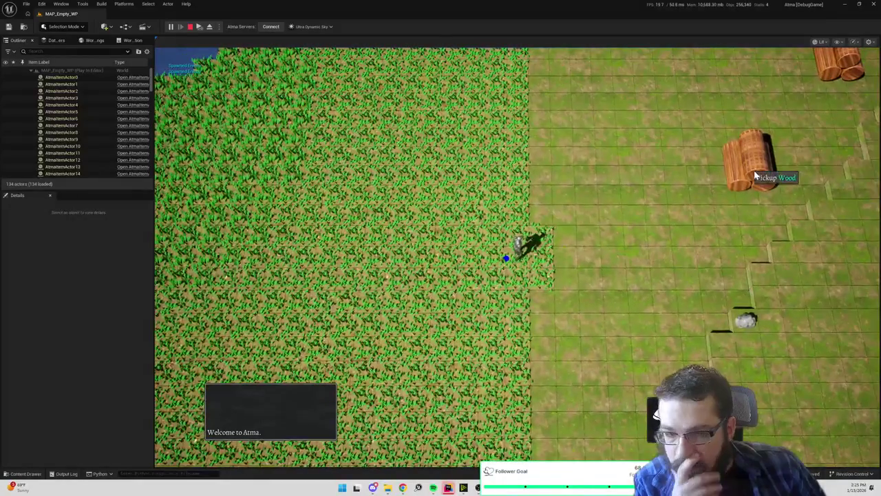
key(Escape)
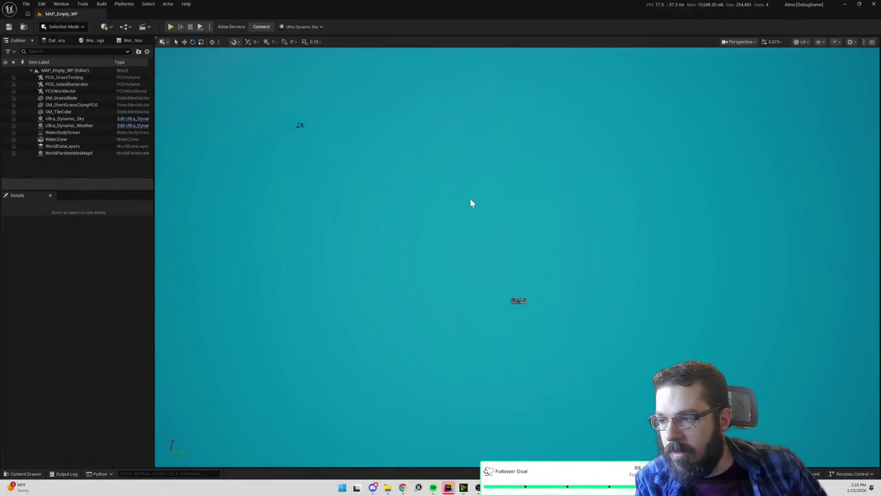
key(ctrl+space)
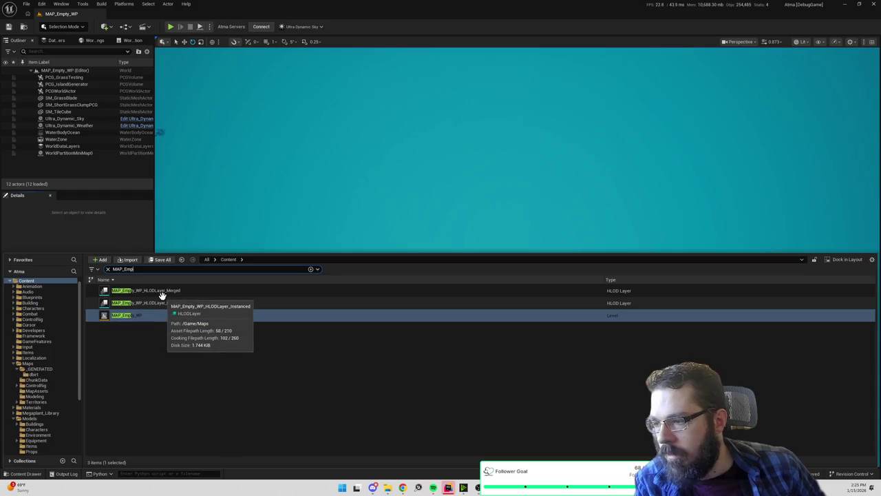
- Search 'woodlo' and drag SM_WoodLogs into the MAP_Empty_WP level
click(153, 269)
text(woodlo)
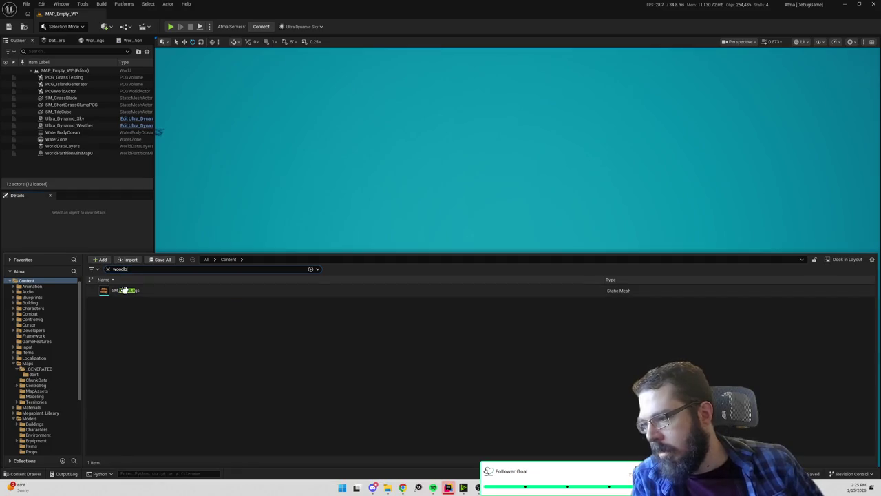
key(Down)
drag(378, 192, 377, 193)
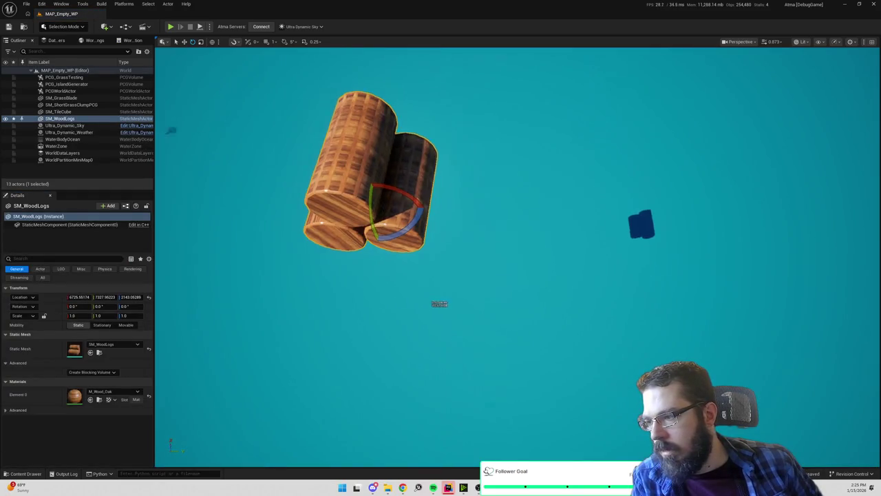
scroll(508, 188, up, 5)
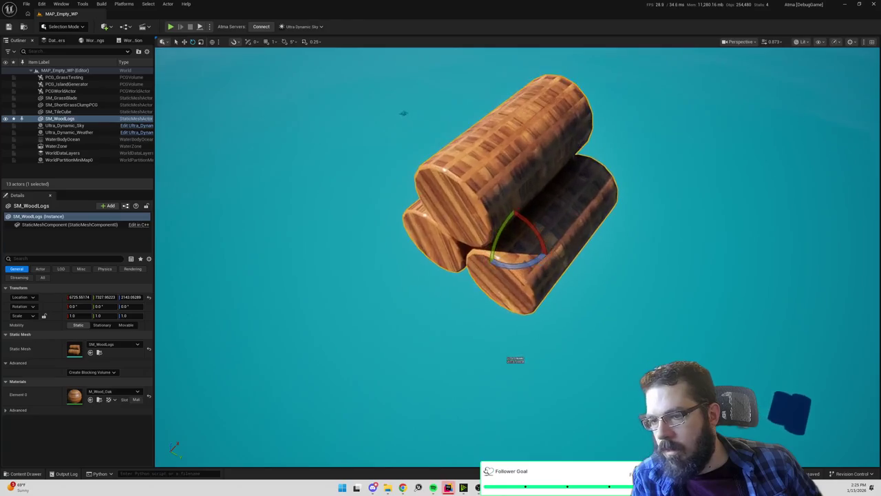
drag(402, 110, 414, 74)
drag(356, 273, 356, 273)
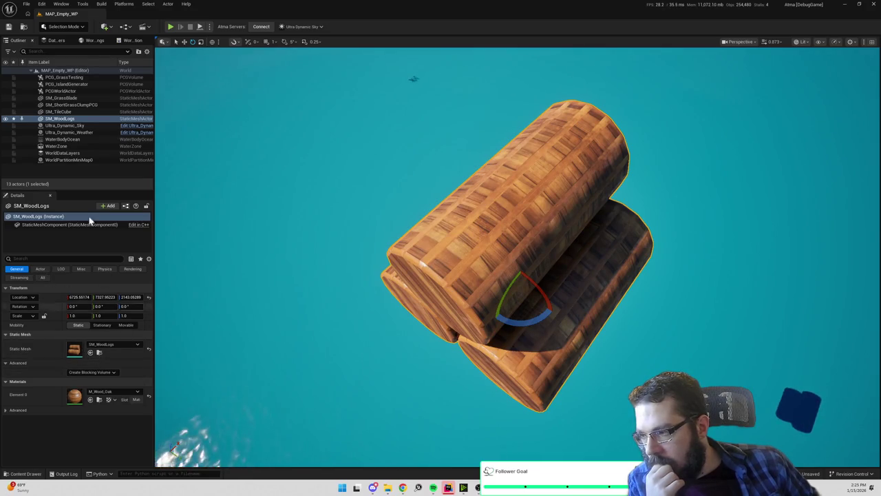
click(79, 28)
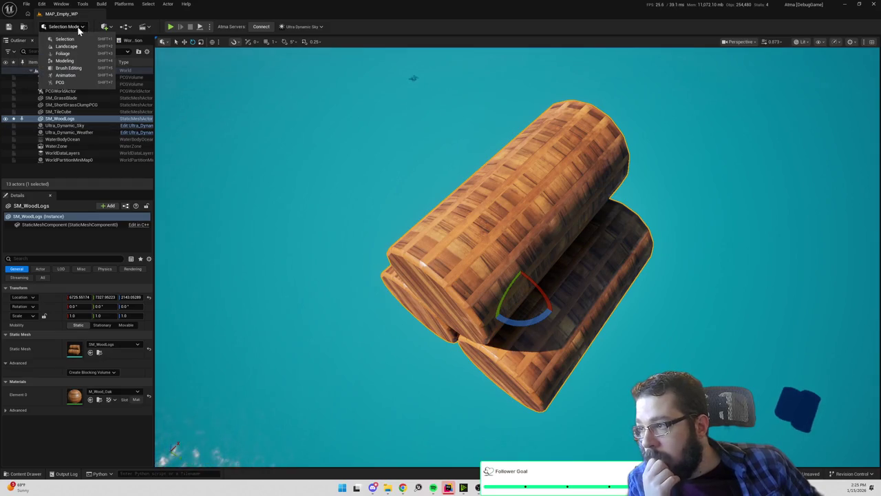
- Smooth the wood logs with Deform > Smooth at 3 steps and 0.01 per step
click(65, 61)
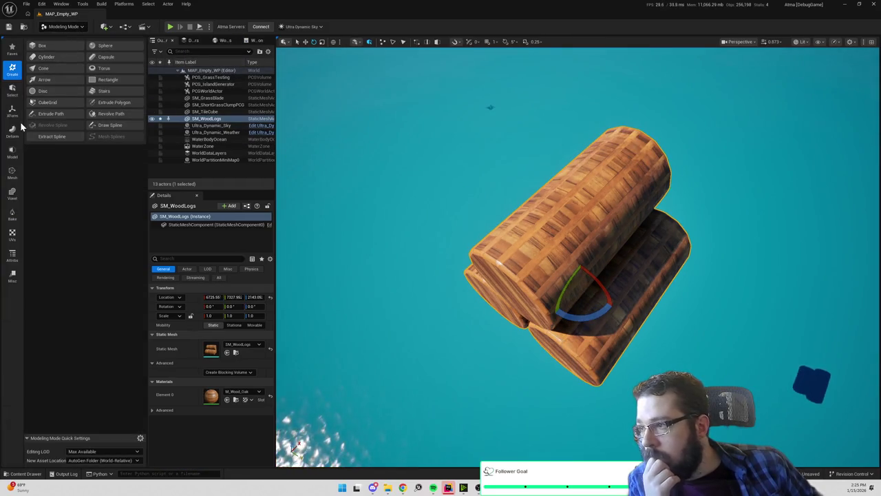
click(11, 111)
click(13, 132)
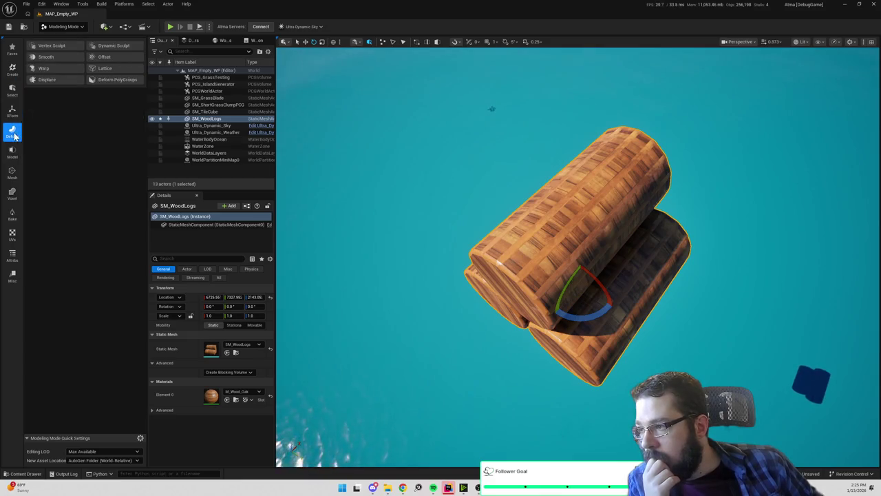
click(56, 54)
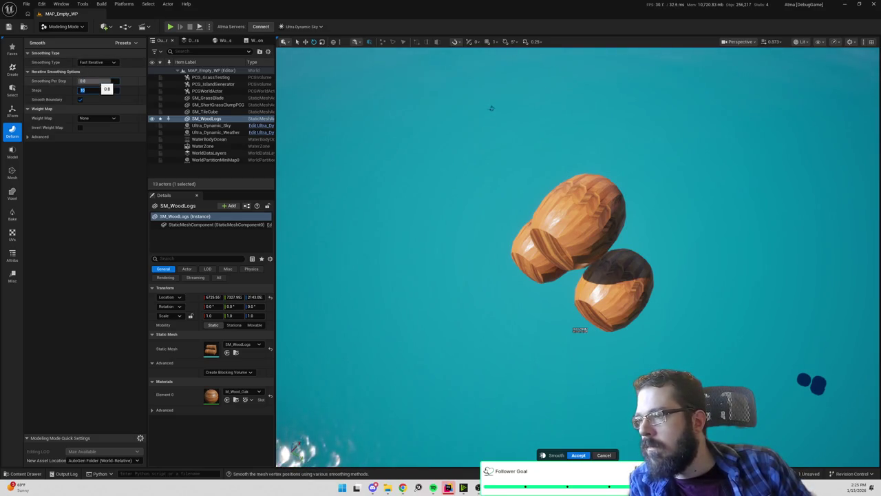
text(3)
key(shift+Tab)
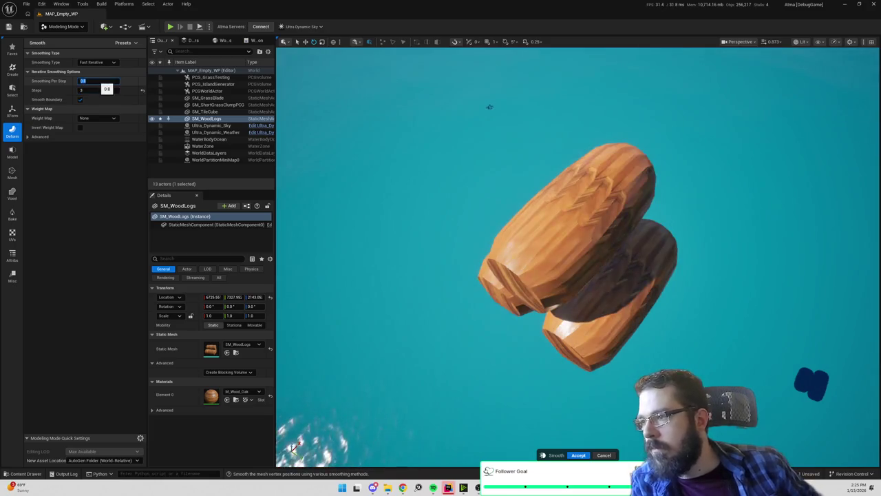
text(0.1)
key(Return)
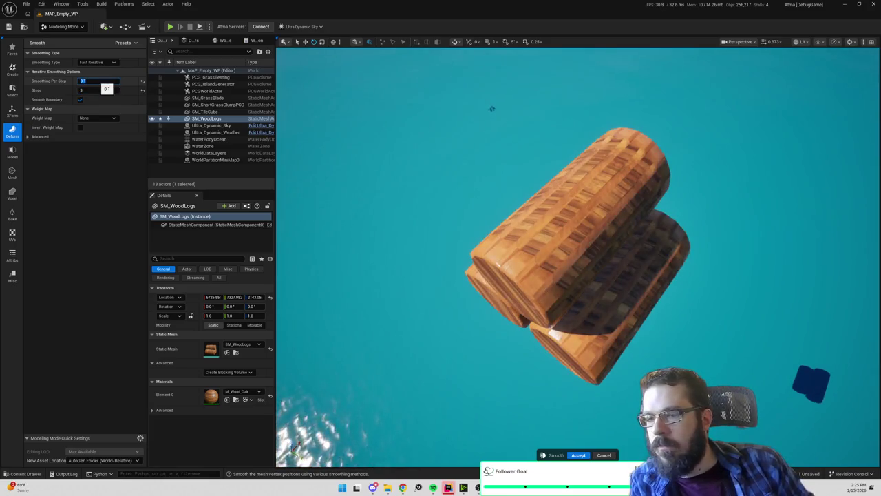
text(.01)
key(Return)
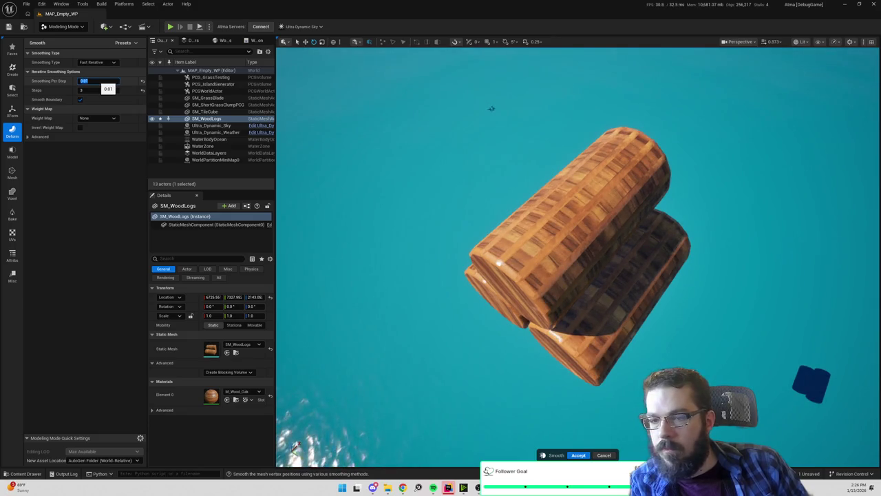
key(Return)
key(Return)
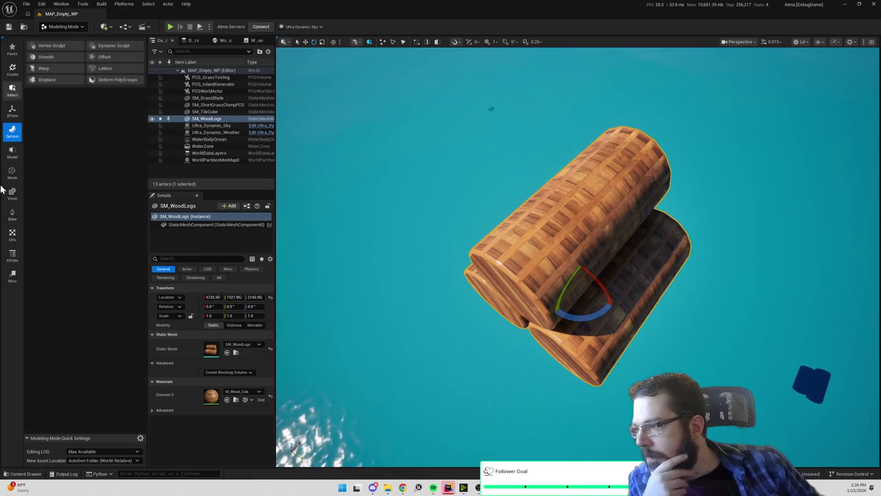
- Run UV Unwrap on the wood logs mesh and accept the new UVs
click(12, 236)
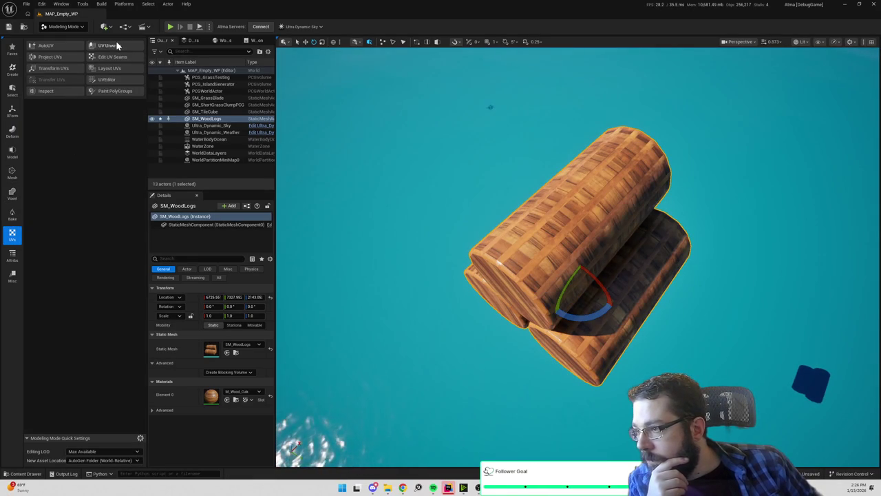
click(118, 44)
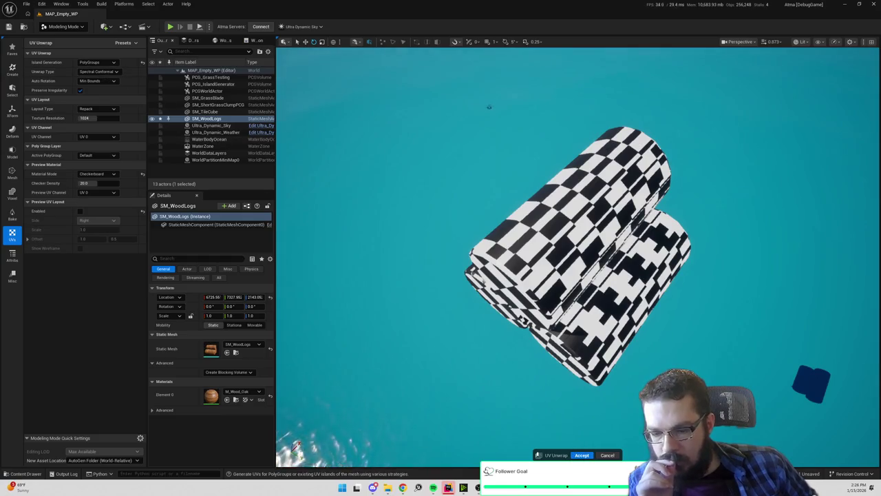
click(582, 455)
click(503, 363)
mouse_move(515, 268)
mouse_down()
mouse_move(551, 234)
mouse_move(512, 143)
mouse_move(512, 73)
mouse_move(528, 103)
mouse_move(492, 159)
mouse_move(514, 266)
mouse_up()
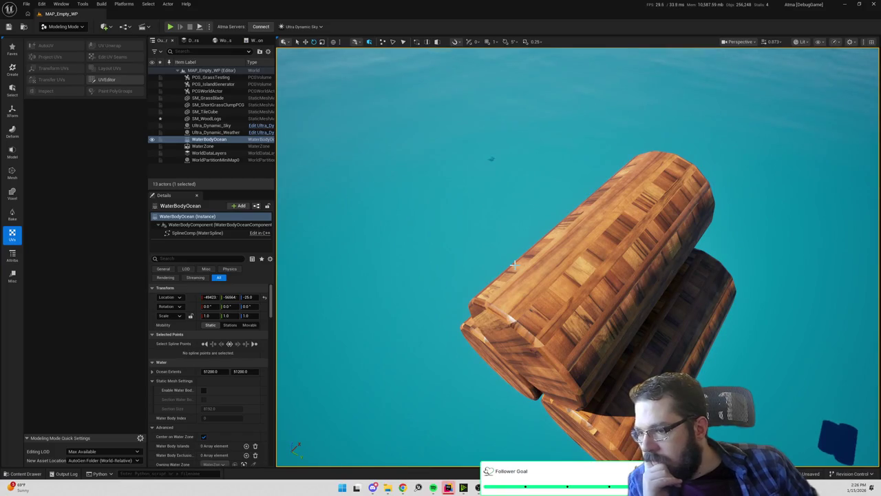
- Reselect and frame the logs, then open SM_WoodLogs in the static mesh editor
click(621, 337)
key(f)
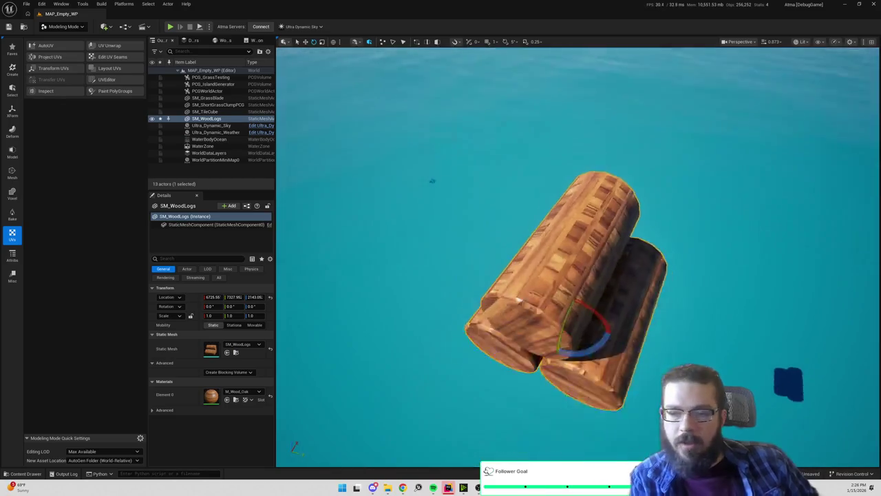
mouse_move(592, 329)
mouse_down()
mouse_move(599, 289)
mouse_move(591, 329)
mouse_move(682, 256)
mouse_move(670, 84)
mouse_move(660, 142)
mouse_up()
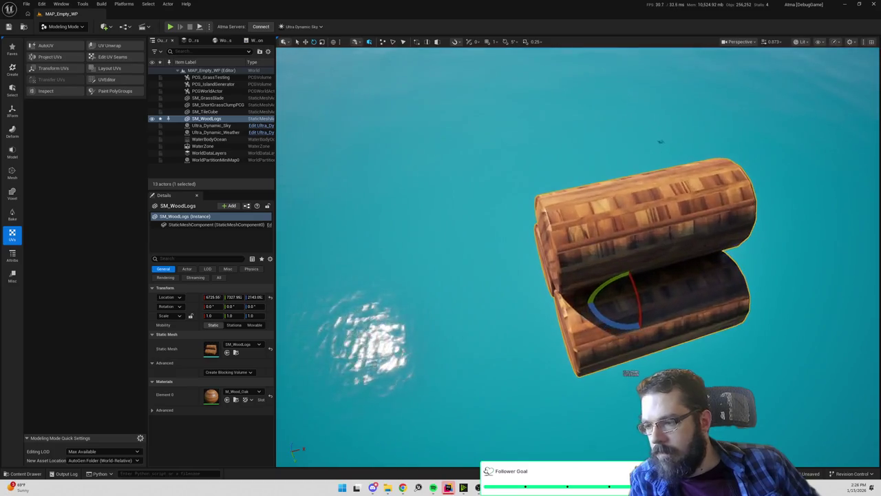
double_click(210, 350)
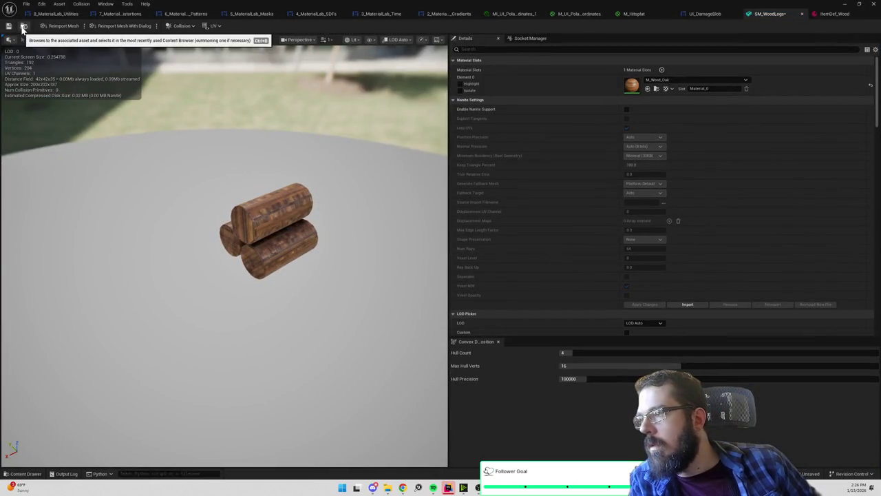
- Return to the level and scale the wood logs to 0.3 with the Transform tool
click(23, 27)
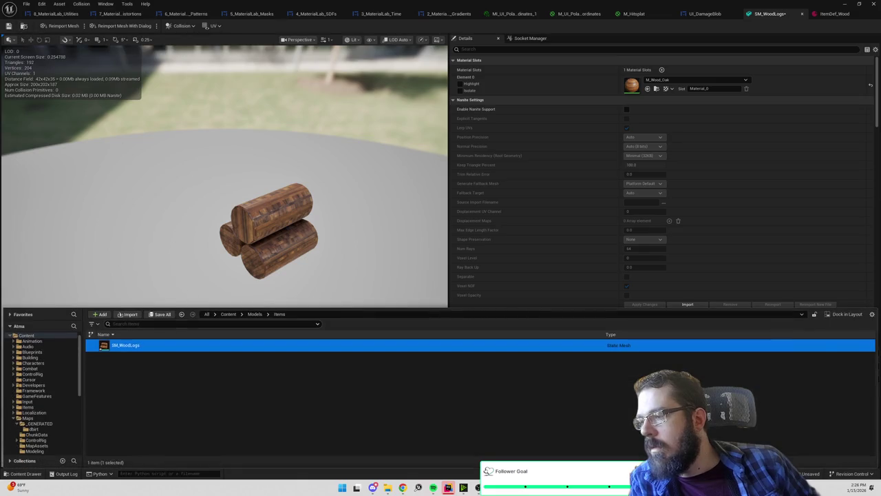
click(846, 5)
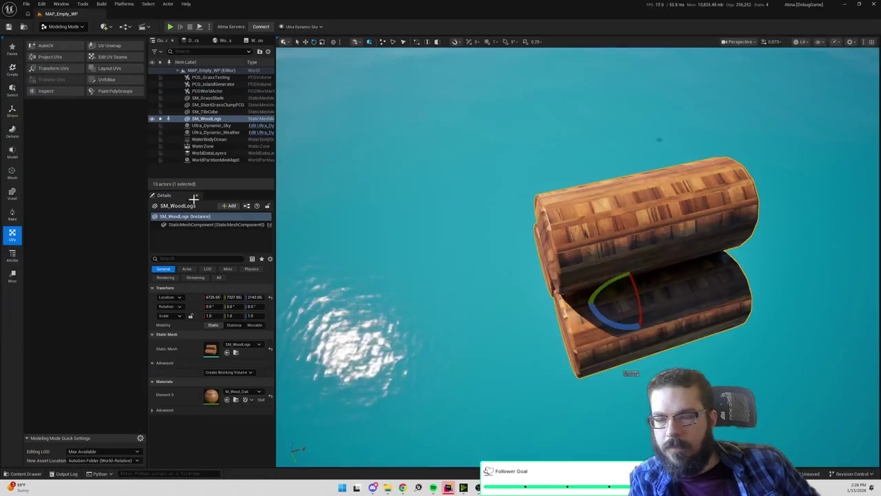
click(17, 116)
click(67, 45)
text(0.3)
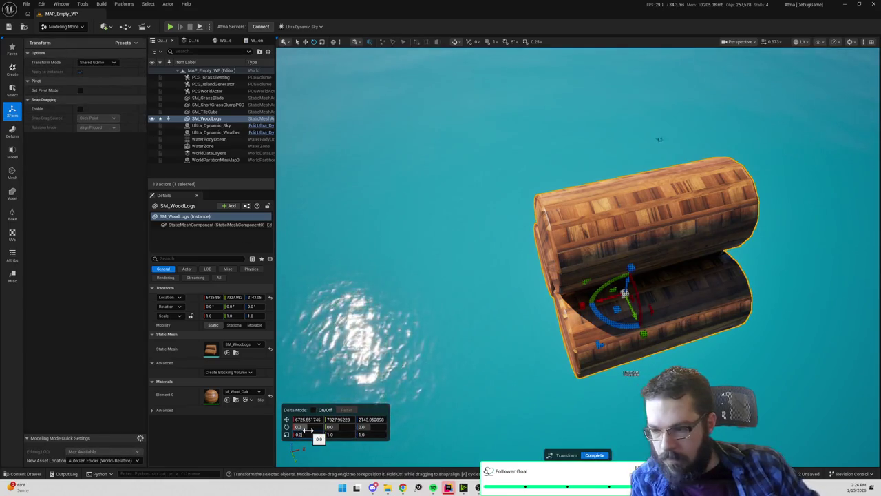
key(Tab)
text(.3)
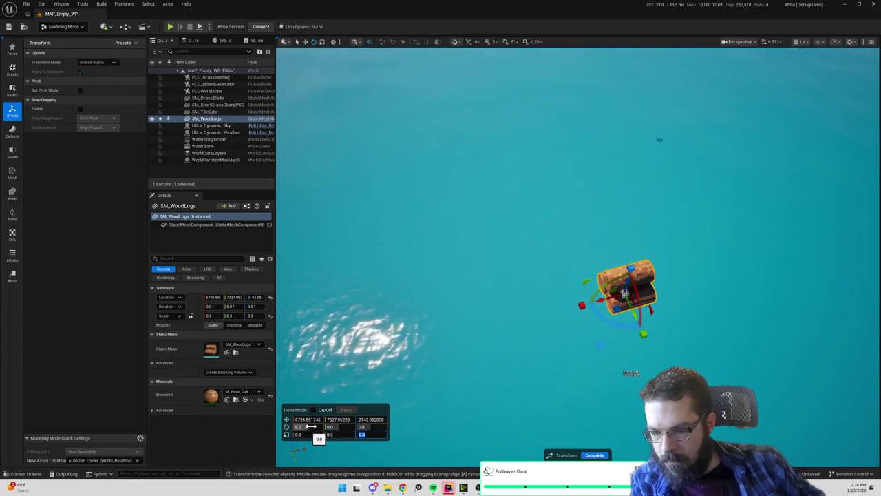
click(592, 455)
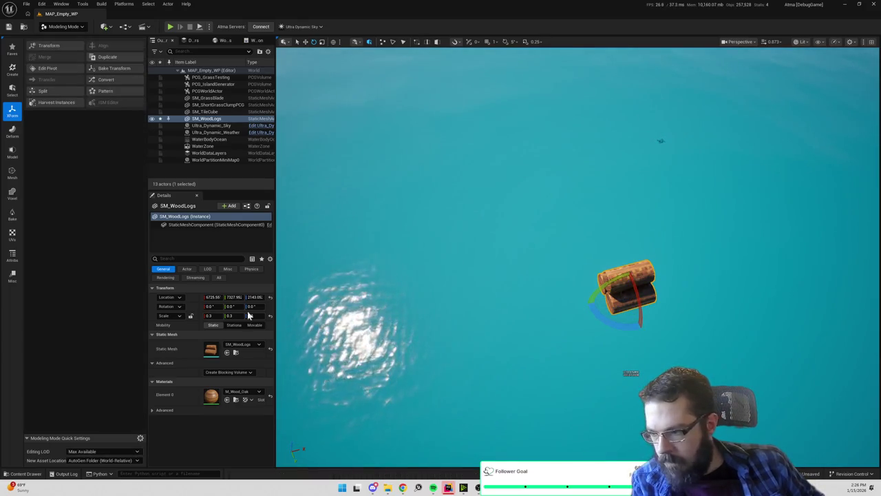
- Reset the logs' Details scale to 1.0 on all axes and exit the Transform tool
double_click(211, 349)
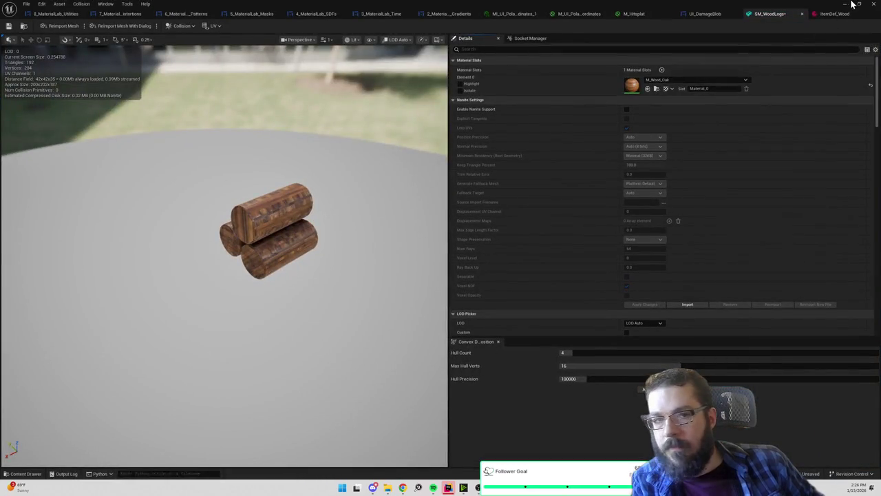
click(851, 4)
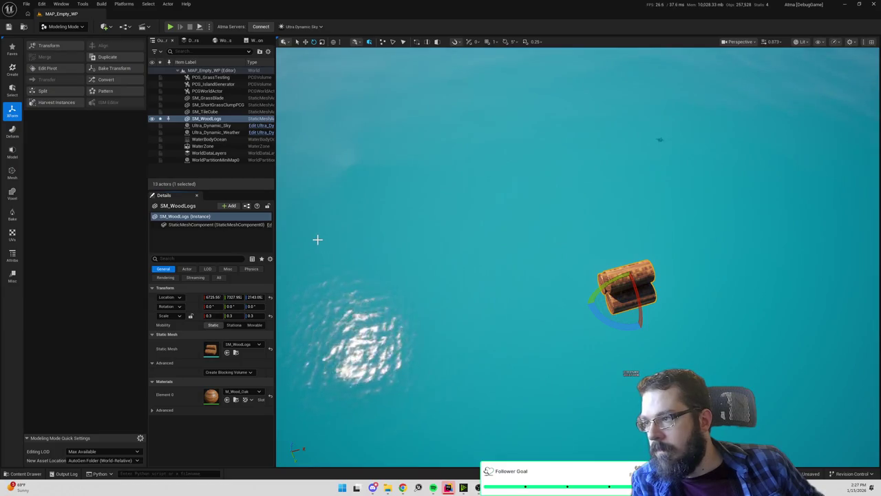
click(214, 315)
text(1)
key(Tab)
text(1)
key(Tab)
text(1)
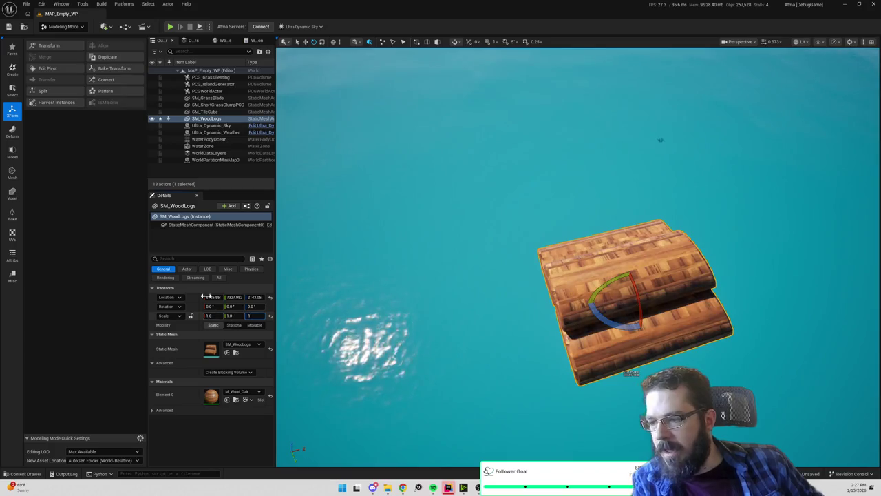
key(Return)
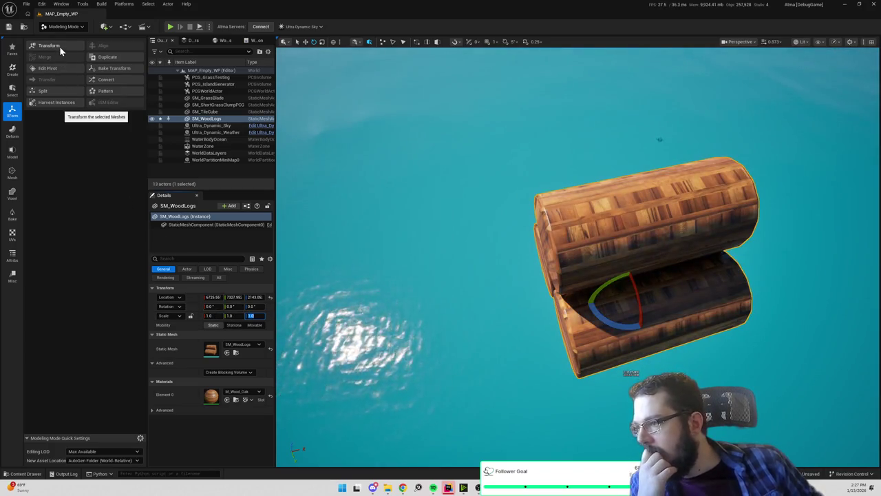
click(59, 46)
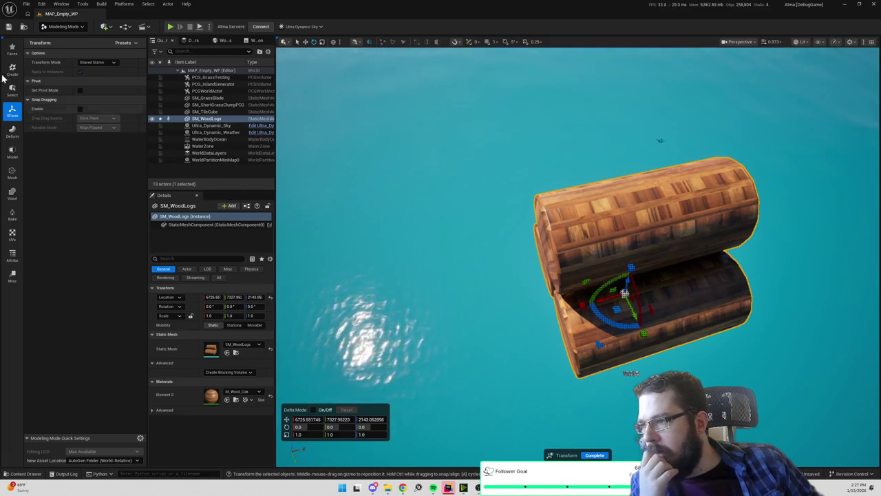
click(9, 114)
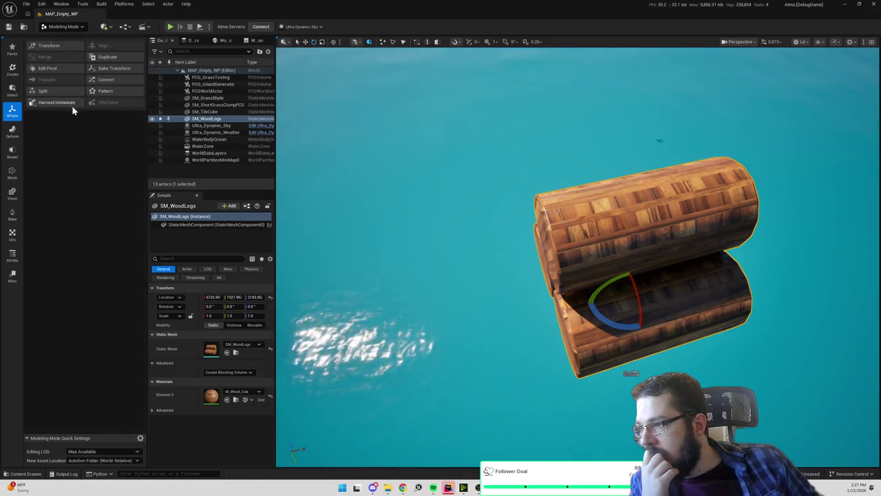
click(15, 152)
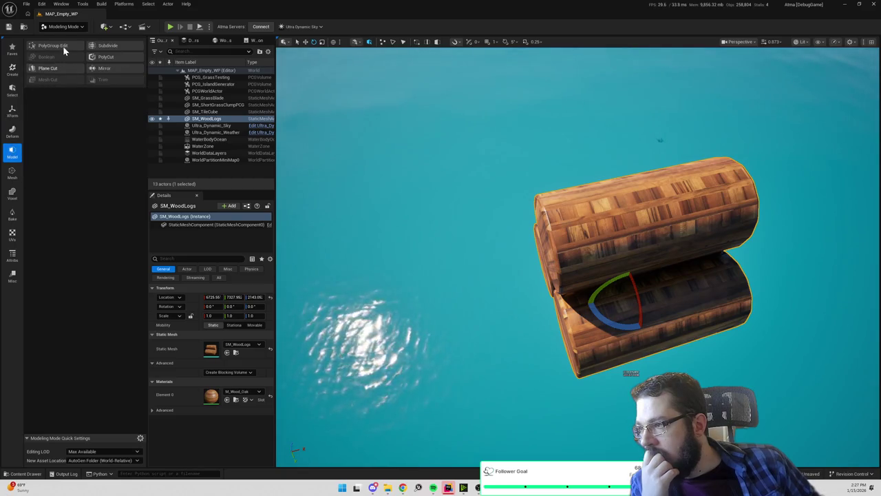
- Select all mesh geometry in PolyGroup Edit, enter scale 09371, and accept
click(63, 45)
click(104, 234)
click(90, 212)
click(323, 436)
text(093718)
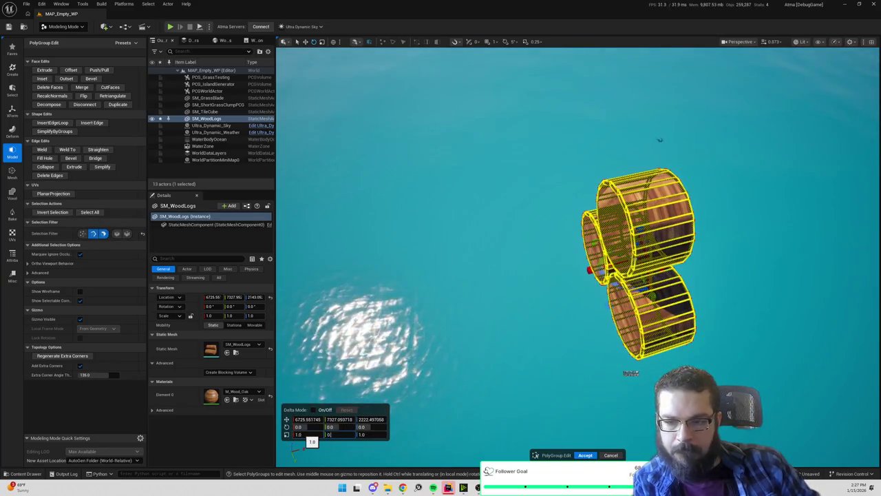
text(1)
key(Tab)
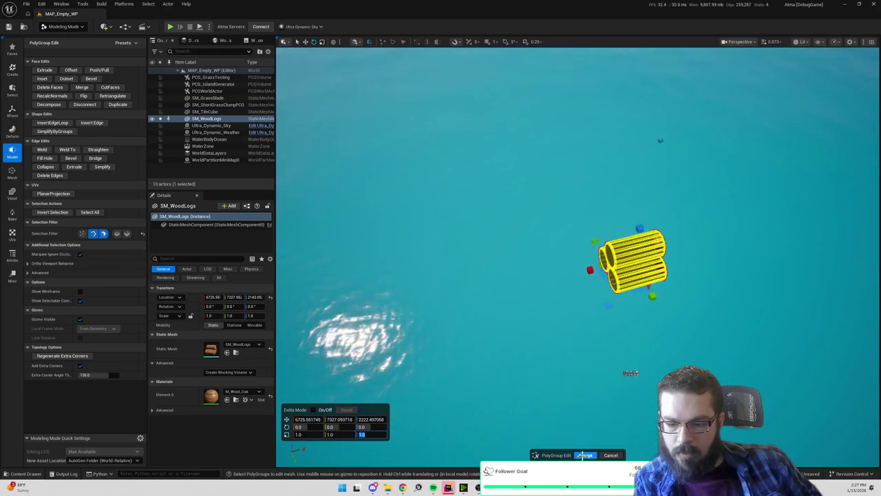
click(584, 455)
- Frame the mesh and run the Transform tool, accepting without changes
drag(660, 140, 853, 182)
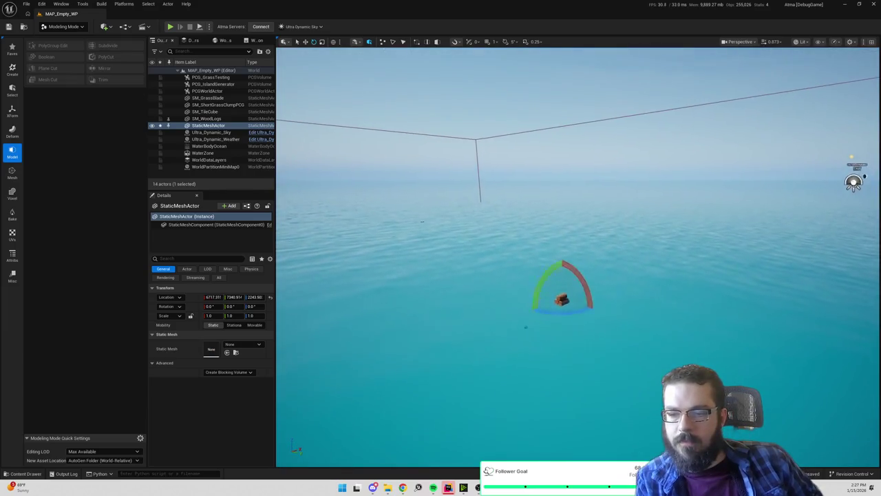
key(f)
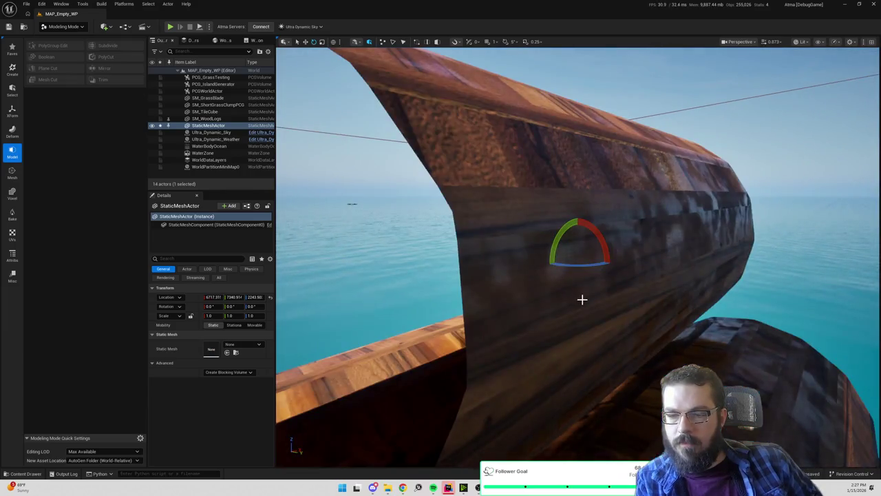
scroll(582, 300, down, 5)
scroll(586, 295, up, 2)
click(13, 112)
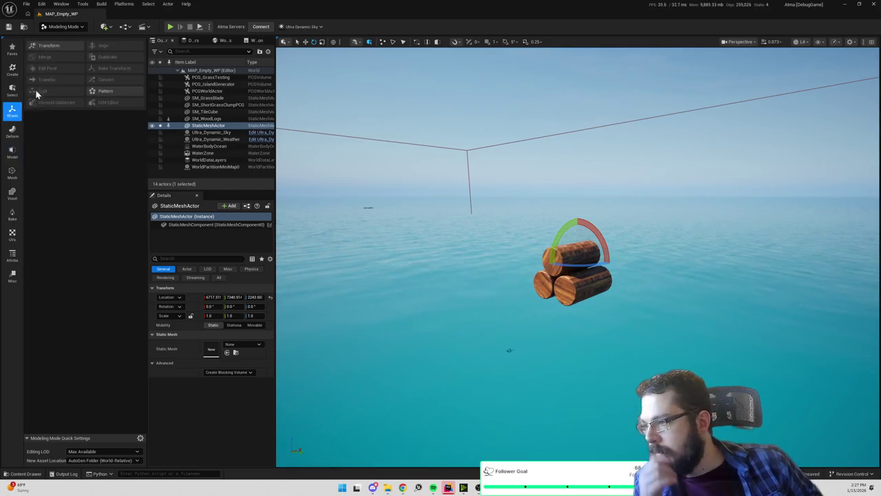
click(58, 44)
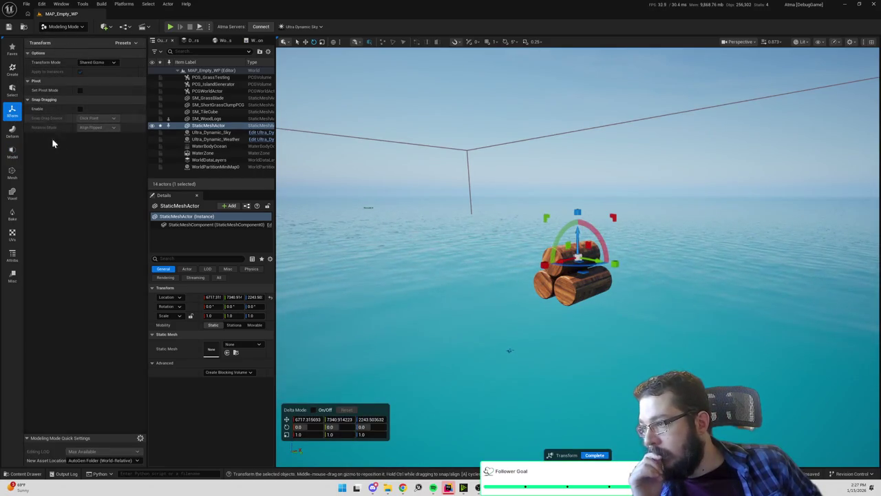
click(586, 455)
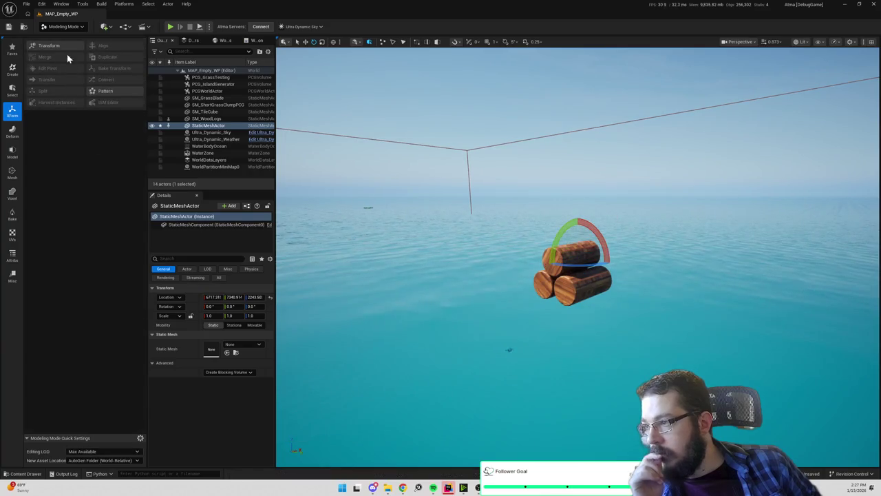
- Raise the wood logs' pivot onto the logs with Edit Pivot, then delete the actor
click(567, 282)
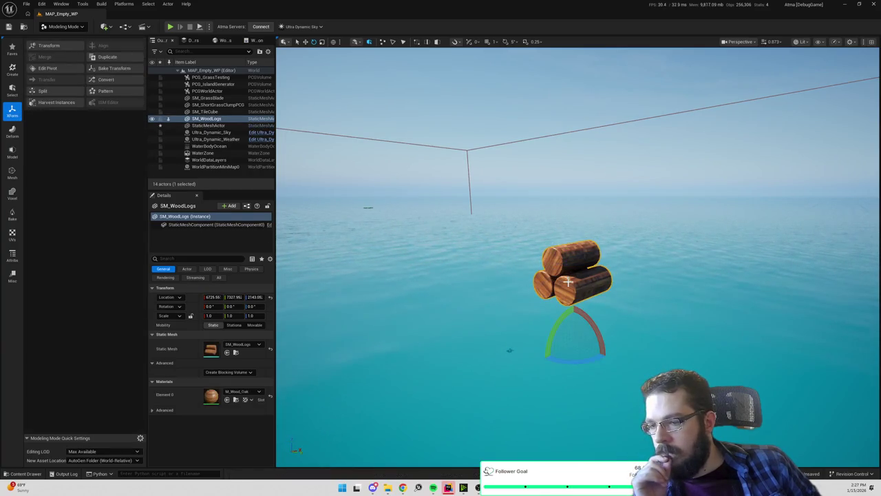
click(58, 70)
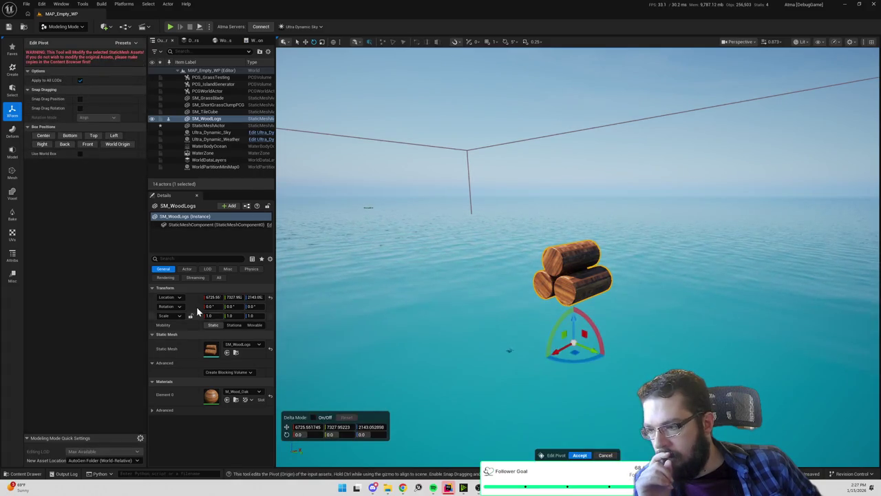
click(71, 137)
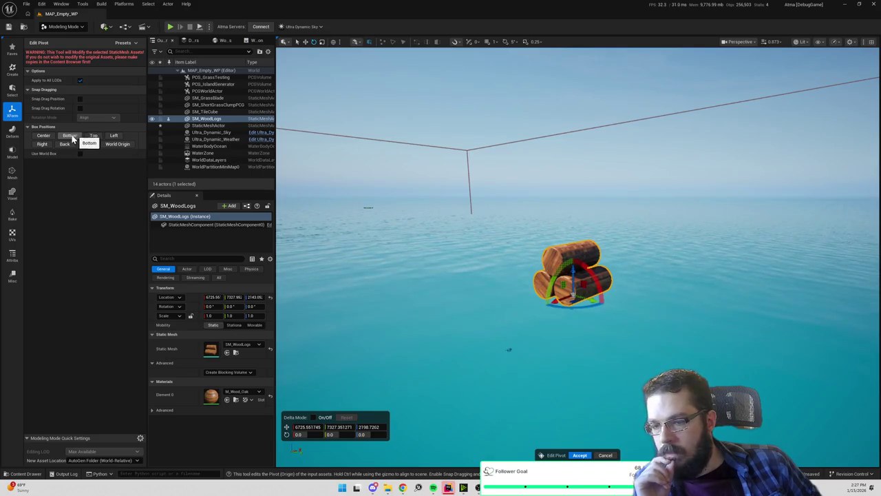
click(579, 455)
key(Delete)
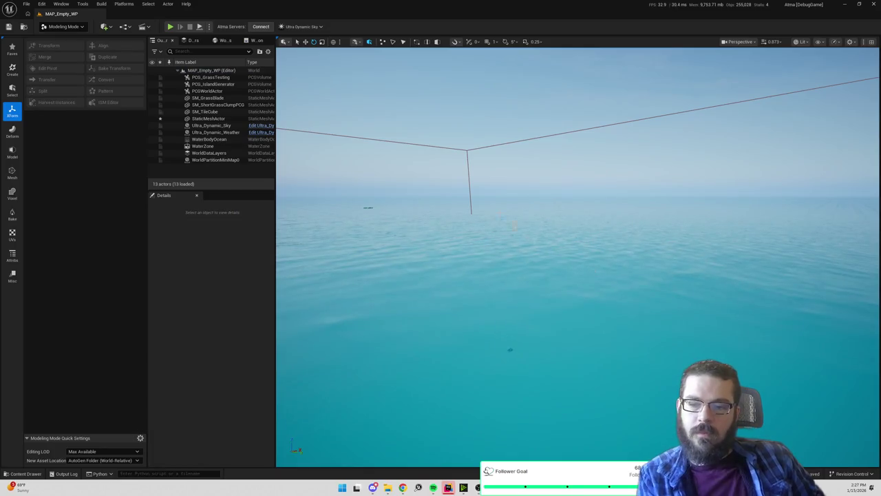
- Save the level, start Play-In-Editor, and move the character across the map
key(ctrl+s)
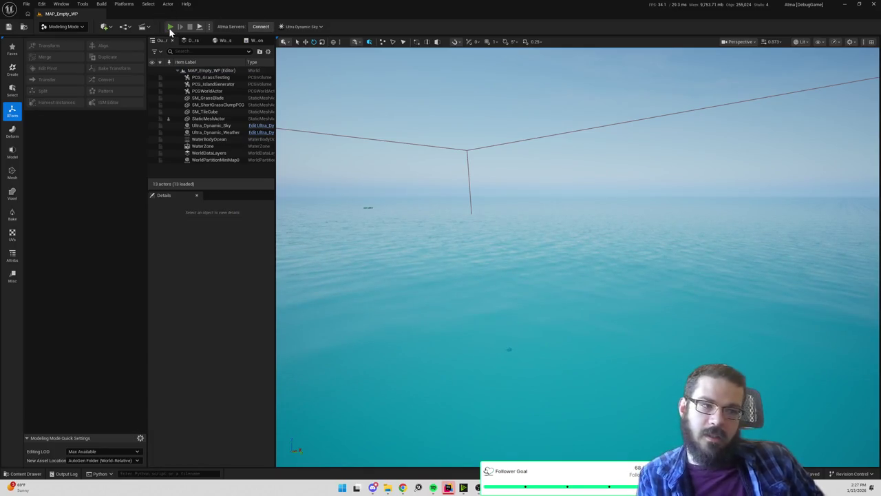
click(170, 27)
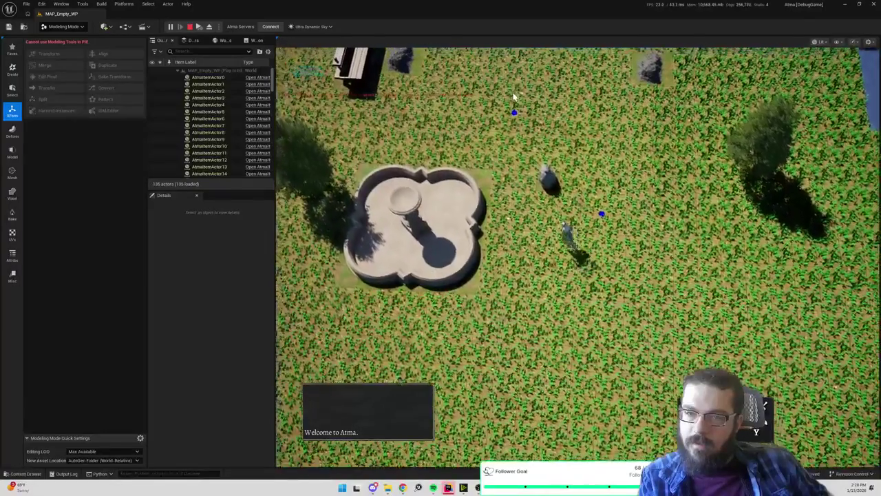
click(513, 96)
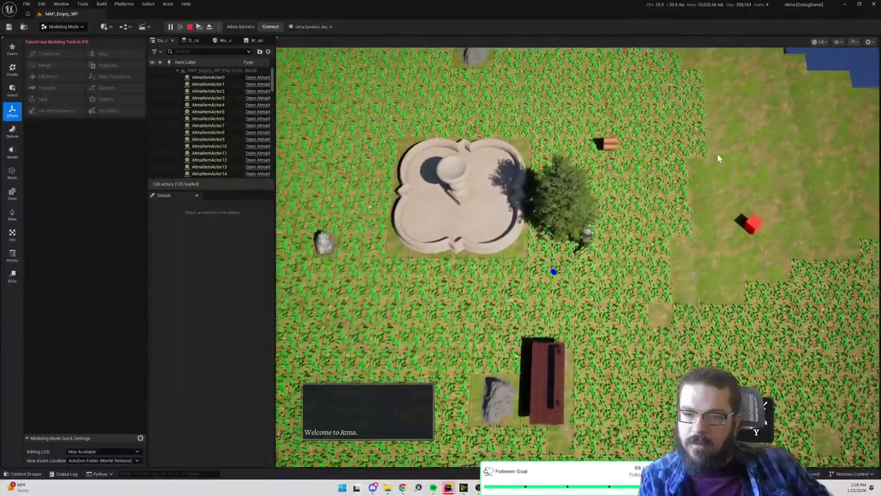
click(717, 154)
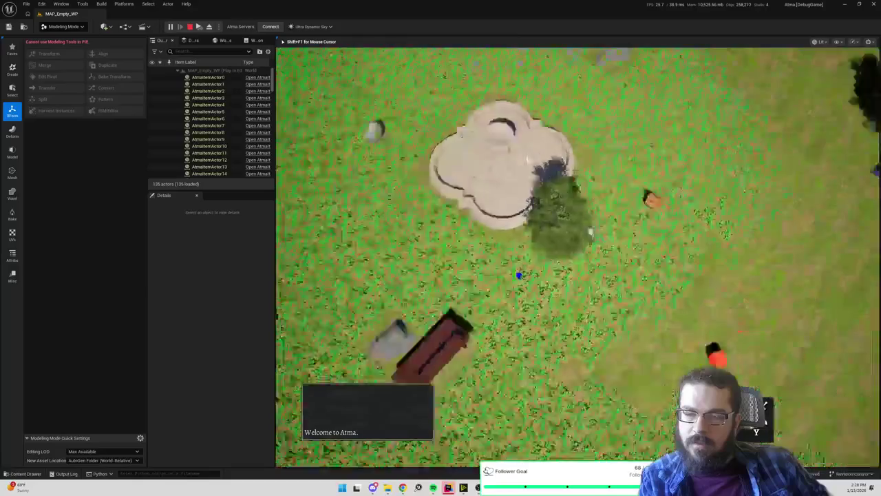
- Walk the character to the wood logs, pick them up, then stop the session
key(shift+F1)
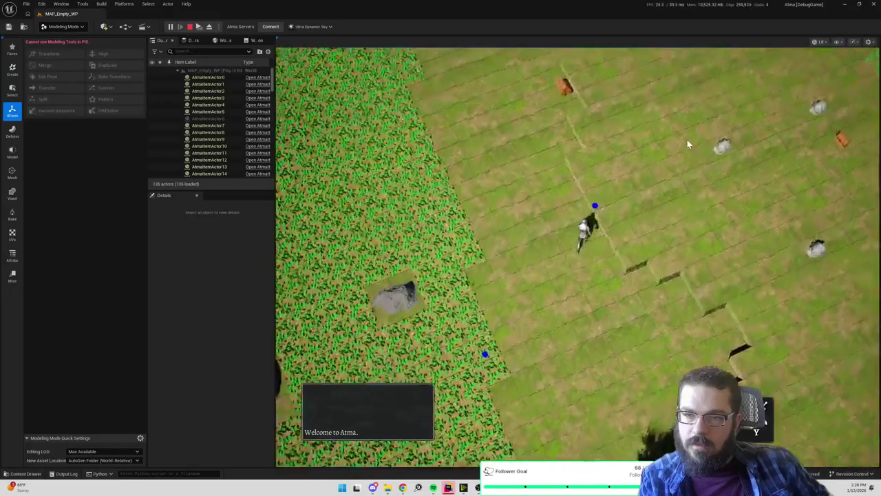
click(685, 144)
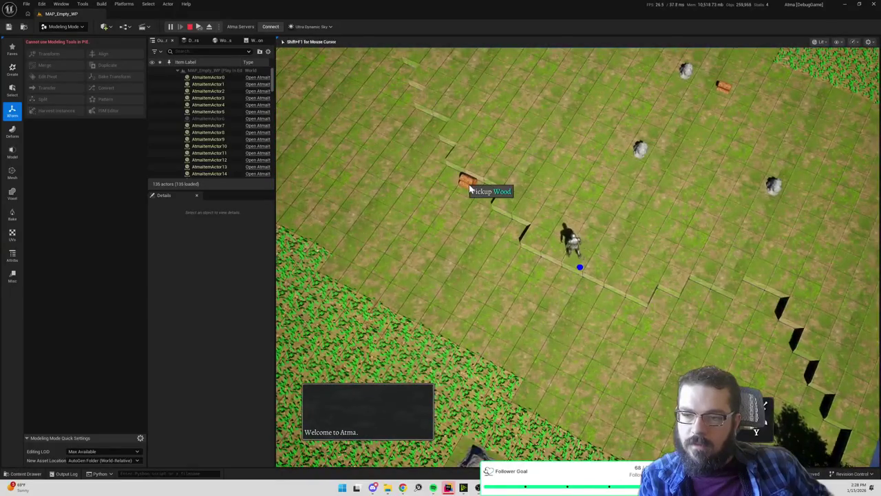
click(470, 188)
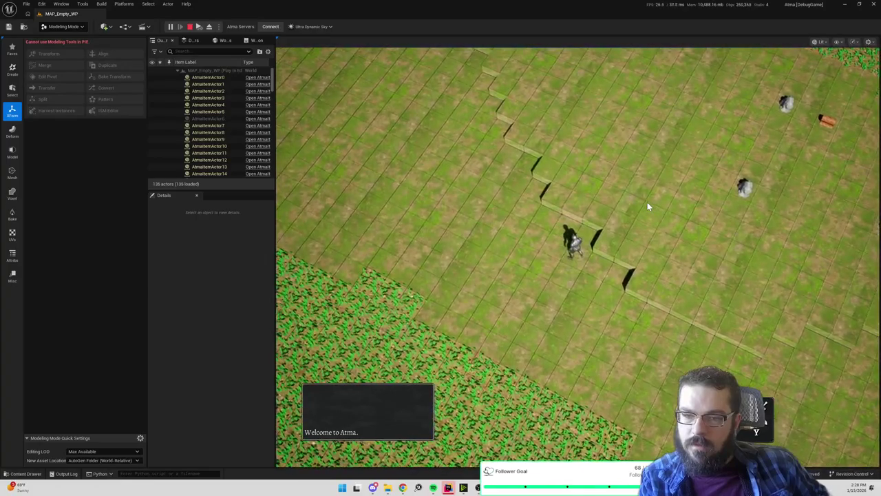
click(491, 295)
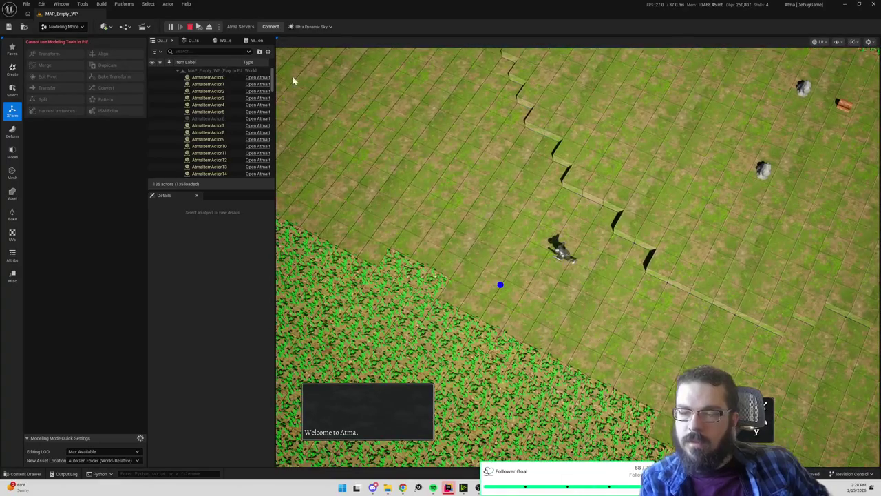
click(189, 26)
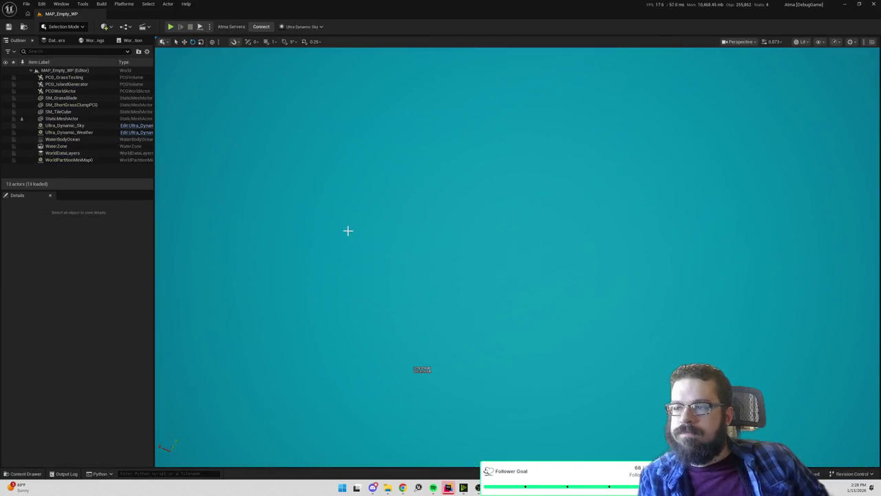
- Place the SM_WoodLogs mesh in the level, frame and inspect it, then delete it
key(ctrl+space)
mouse_move(127, 290)
mouse_down()
mouse_move(413, 108)
mouse_move(450, 151)
mouse_up()
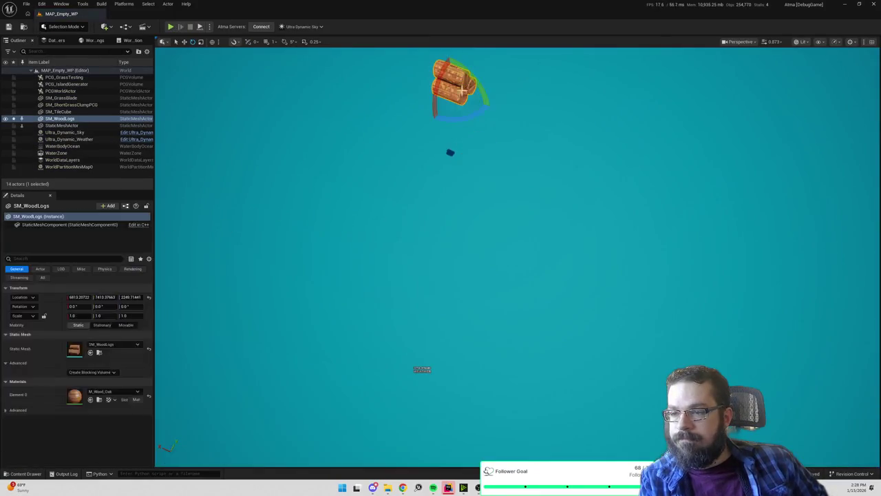
key(f)
mouse_move(489, 392)
mouse_down()
mouse_move(511, 433)
mouse_move(508, 406)
mouse_up()
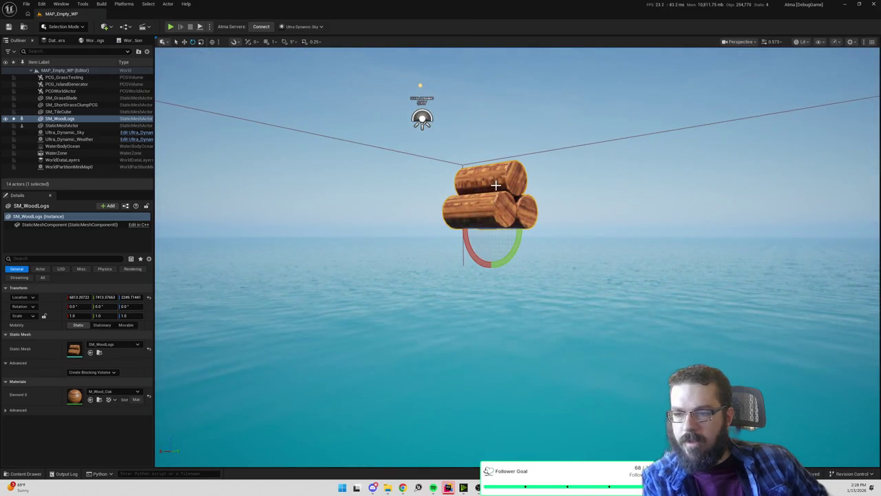
key(Delete)
- Close the asset browser, walk the character toward the upper right, and switch to Rider
key(ctrl+space)
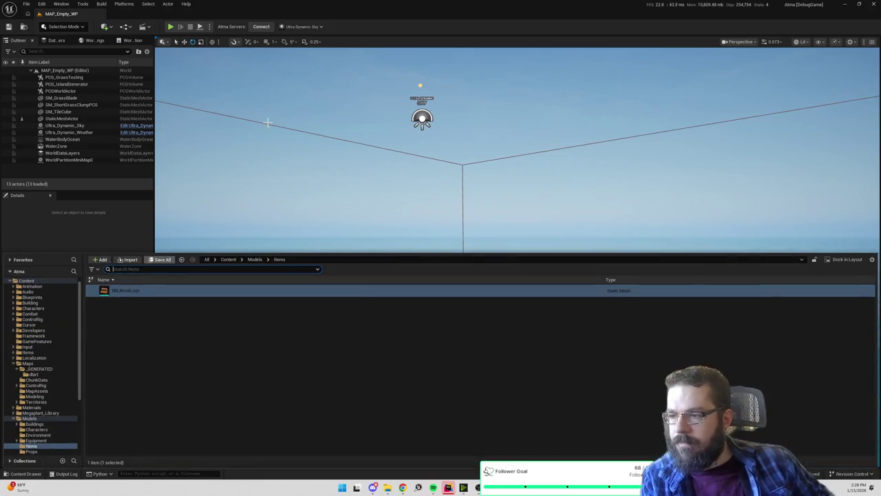
click(172, 29)
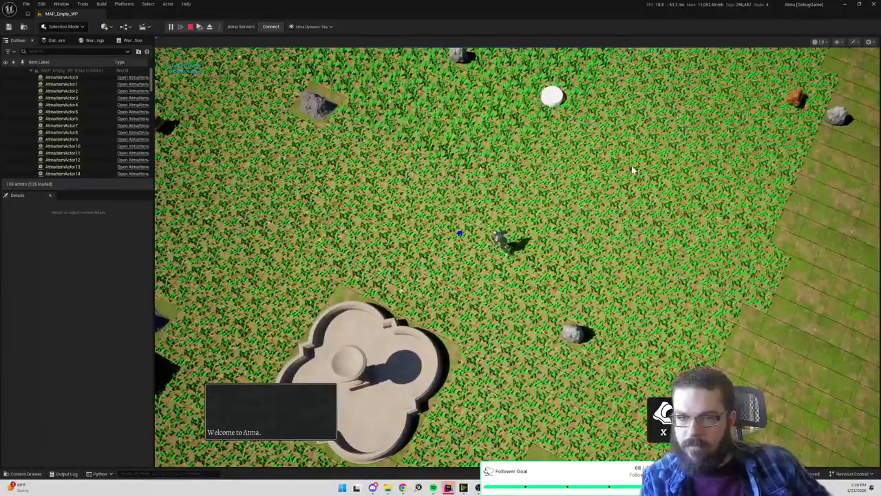
click(631, 165)
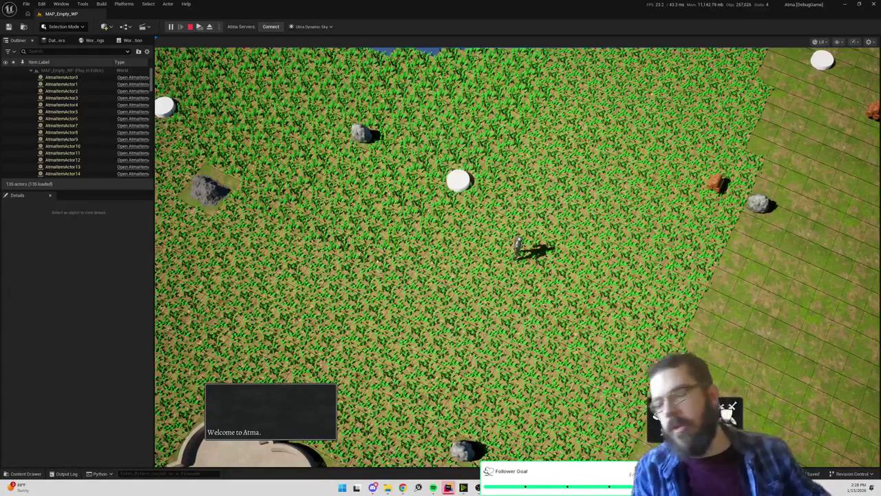
mouse_move(433, 487)
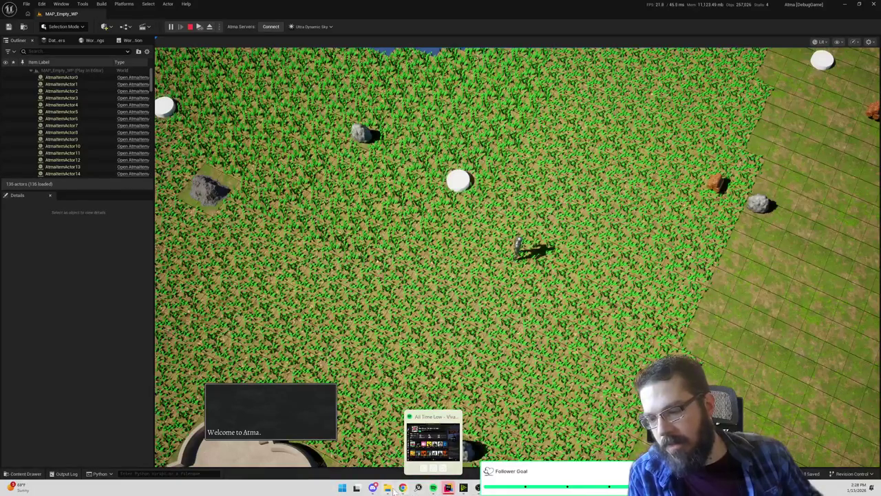
mouse_move(478, 488)
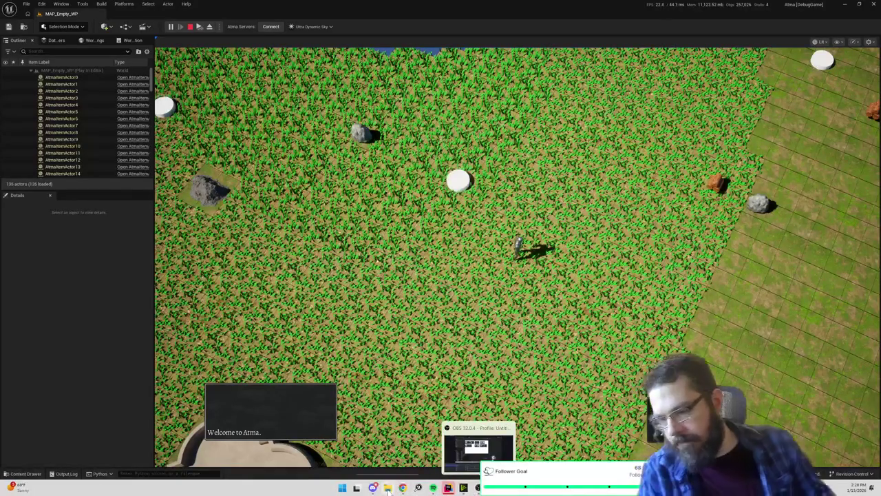
click(448, 487)
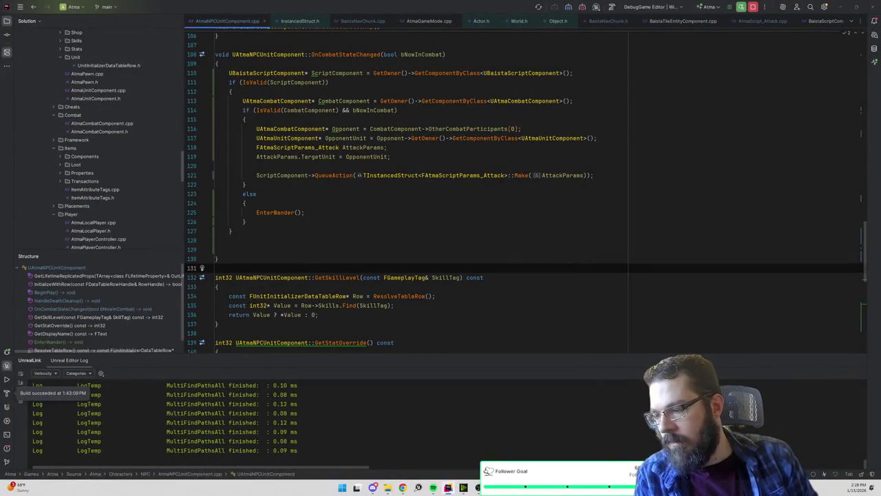
- Check the running game in Unreal by walking the character to the upper right
key(alt+Tab)
key(alt+Tab)
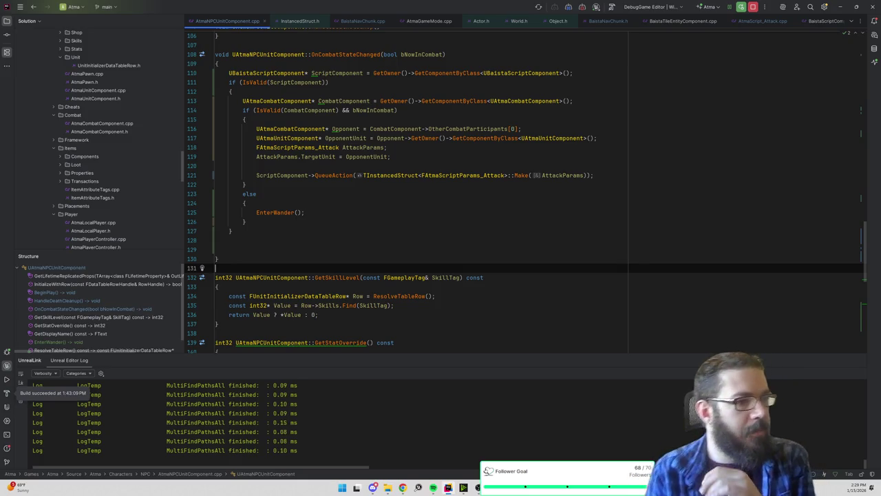
key(alt+Tab)
click(573, 201)
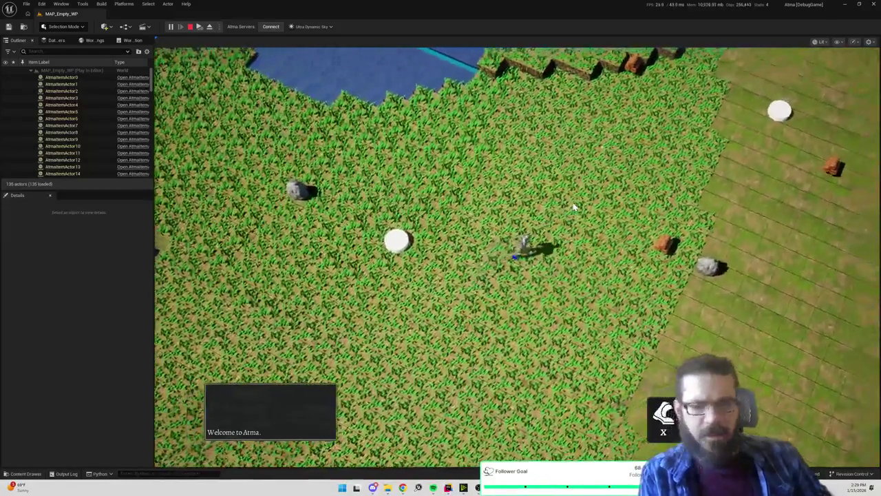
- Back in Rider's code editor, open the search for files by name (Ctrl+Shift+N)
key(alt+Tab)
click(555, 212)
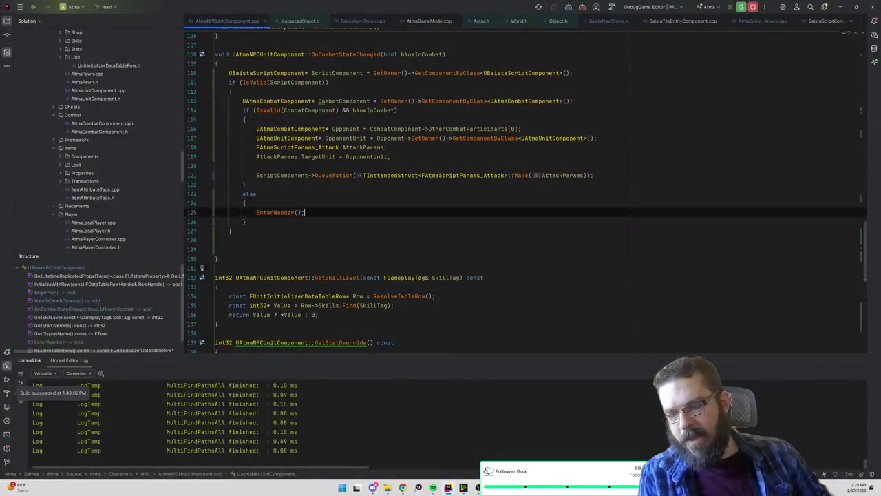
key(ctrl+shift+n)
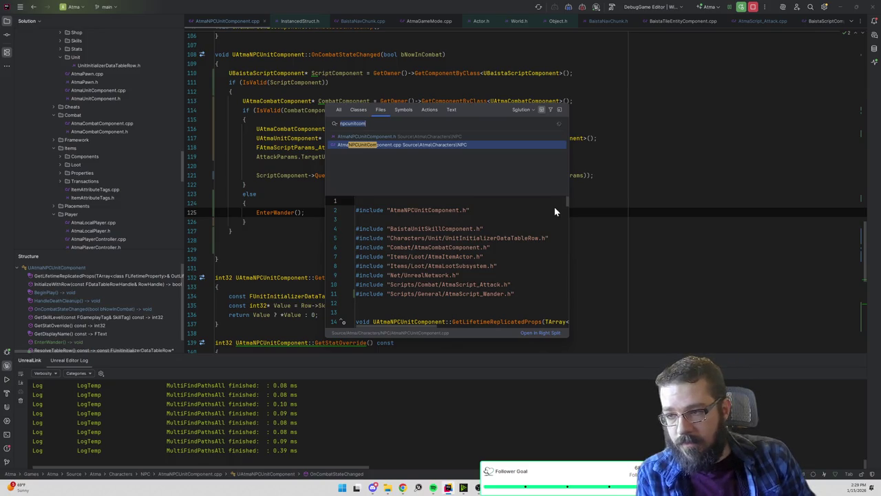
- Search for 'resourcespawn', open AtmaResourceSpawner.cpp, and scroll through its spawn code
text(resourcespawn)
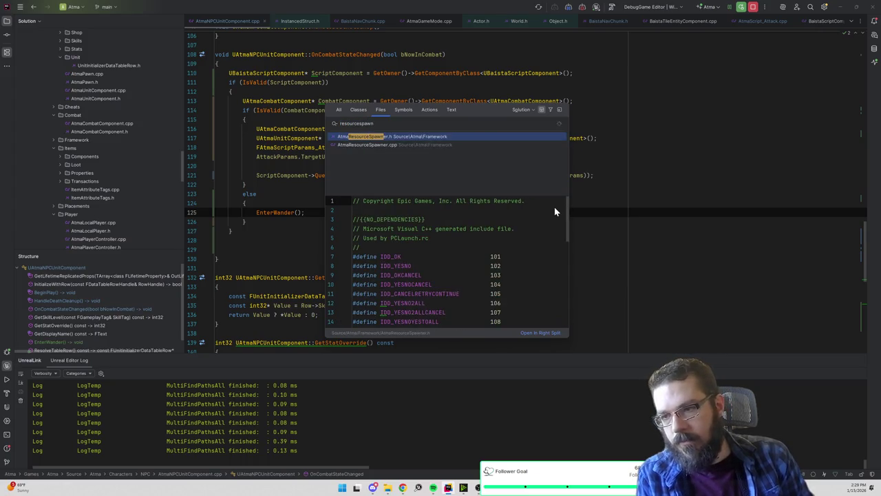
key(Down)
key(Return)
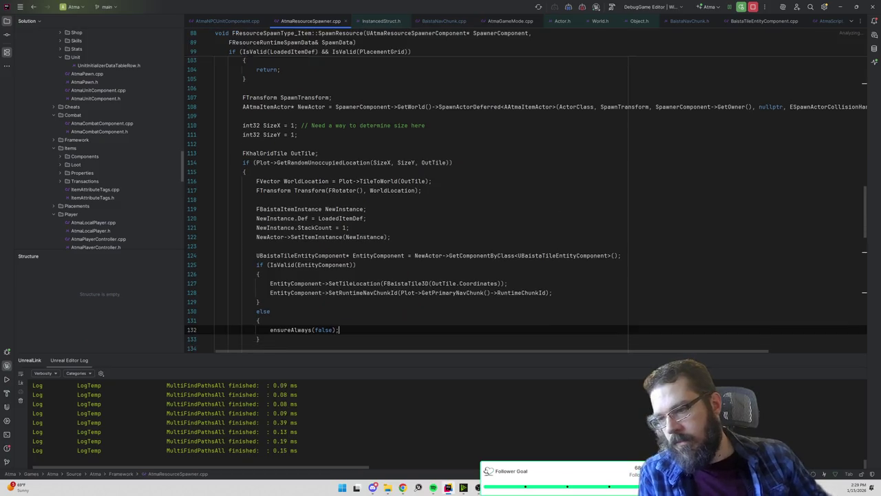
scroll(555, 206, down, 2)
scroll(554, 206, down, 2)
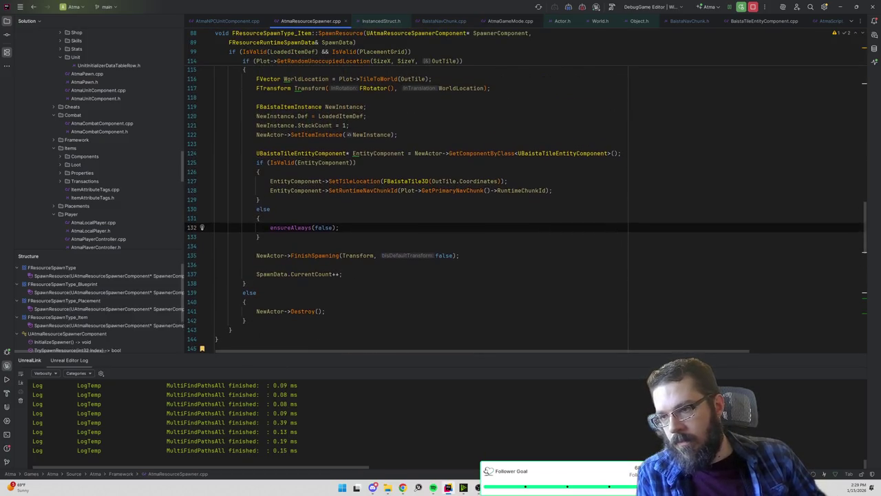
scroll(526, 205, up, 4)
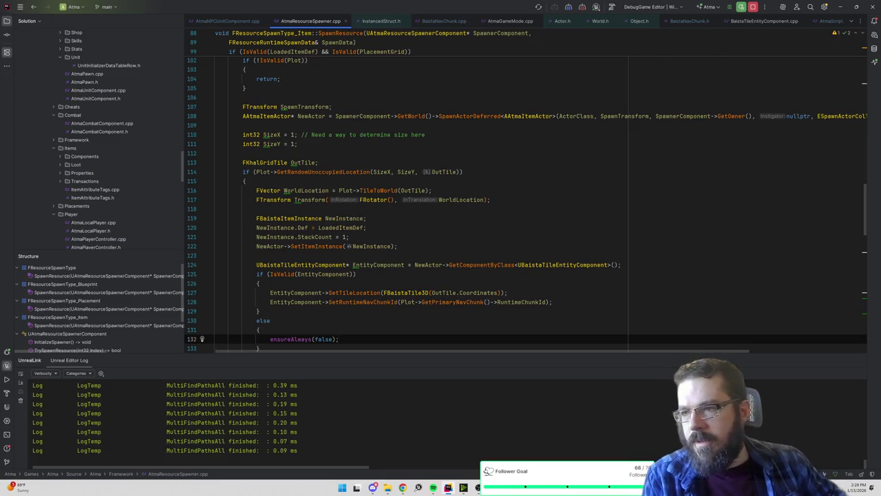
scroll(526, 205, down, 1)
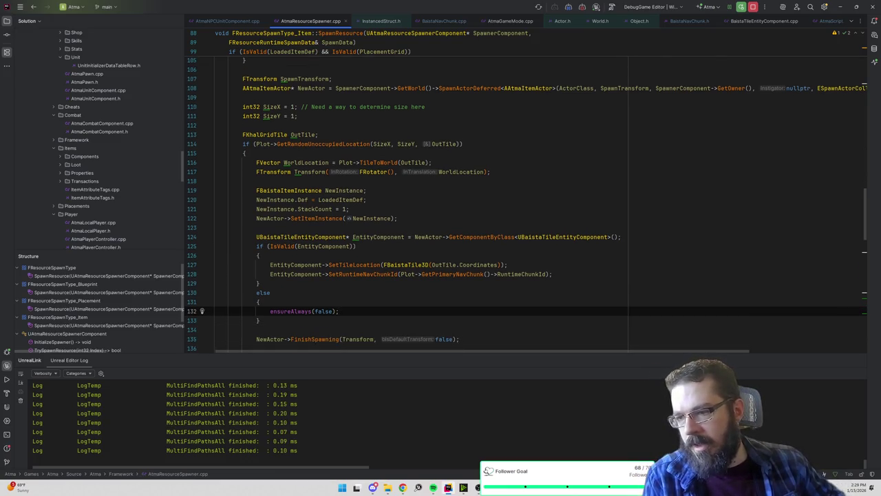
scroll(526, 204, down, 4)
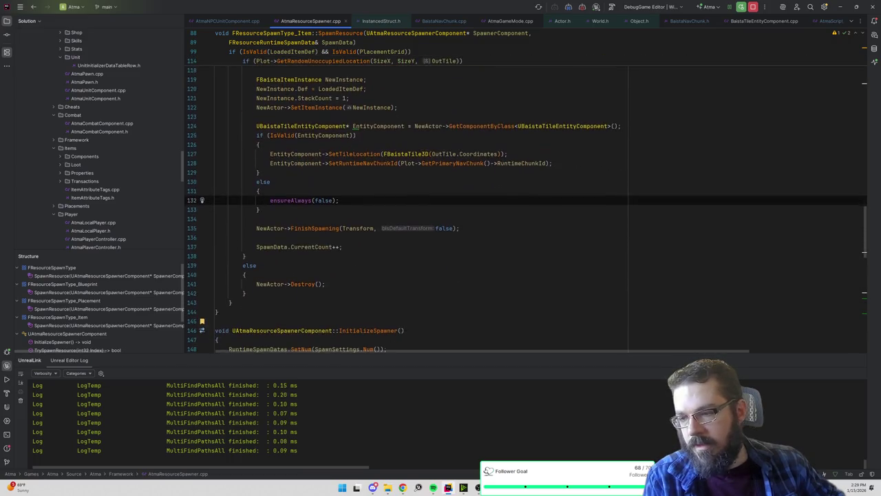
scroll(526, 204, up, 7)
- Insert 'WorldLocation -= FVector(0, 0, 25.f);' above the FTransform line, then return to Unreal
click(304, 163)
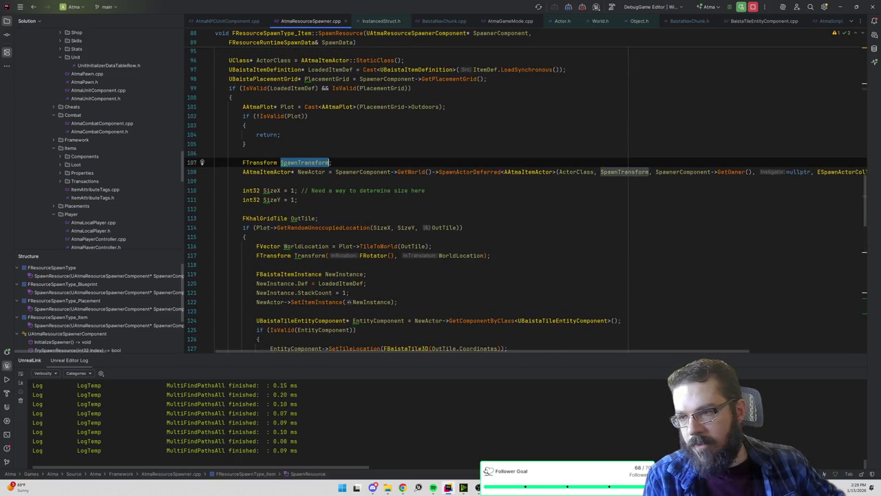
click(332, 162)
scroll(526, 276, up, 5)
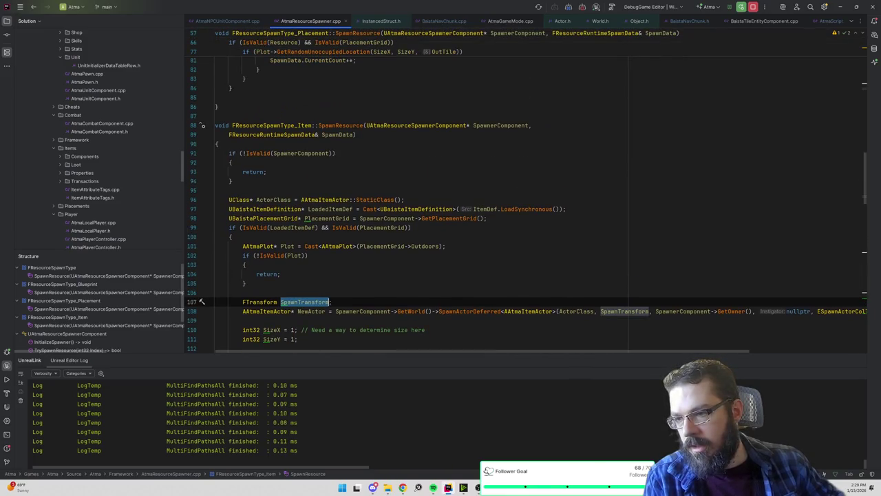
scroll(526, 192, down, 10)
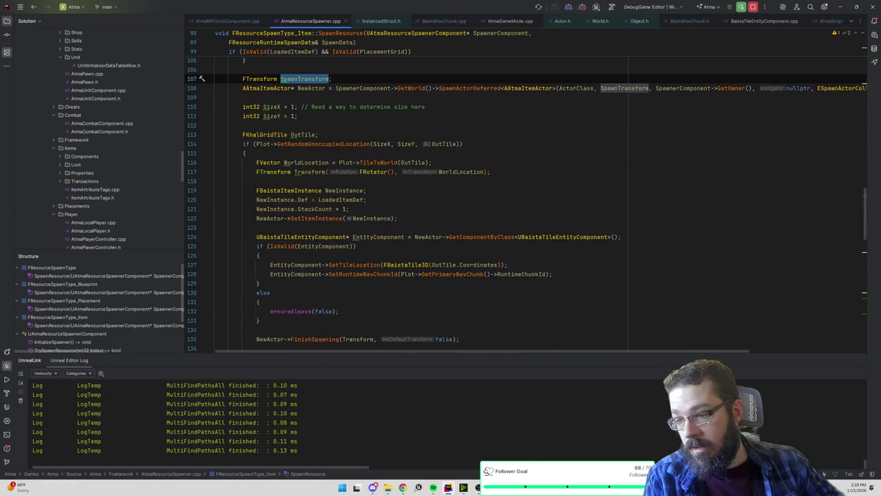
double_click(365, 199)
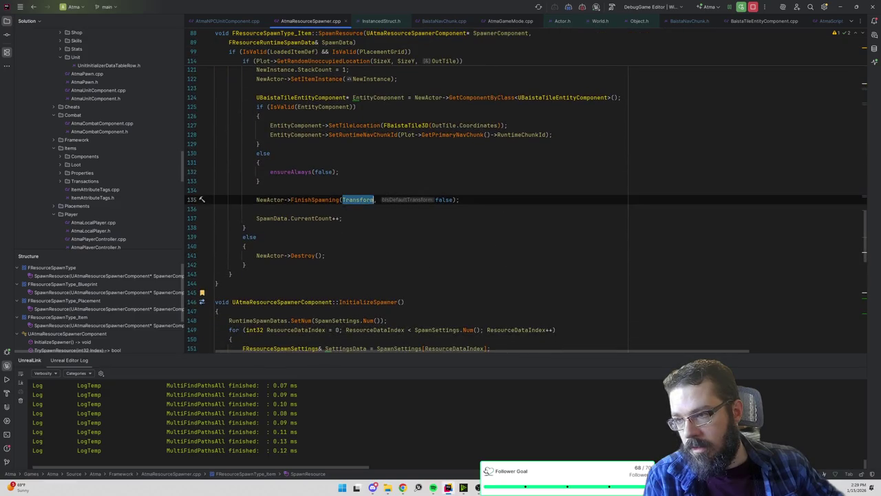
scroll(367, 197, up, 5)
key(Escape)
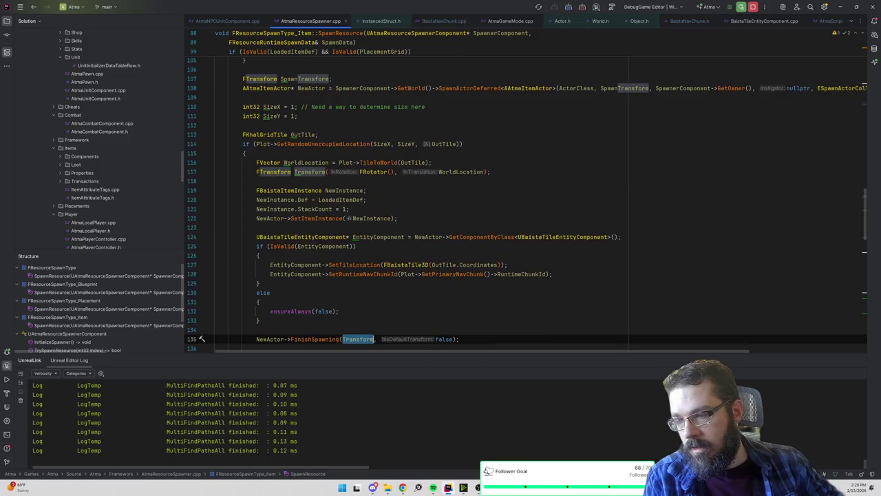
double_click(461, 171)
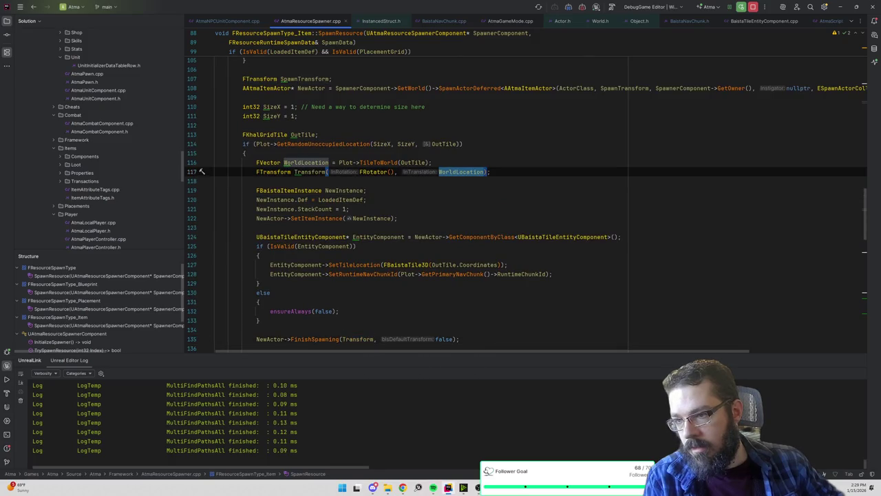
key(ctrl+alt+Return)
text(Wo)
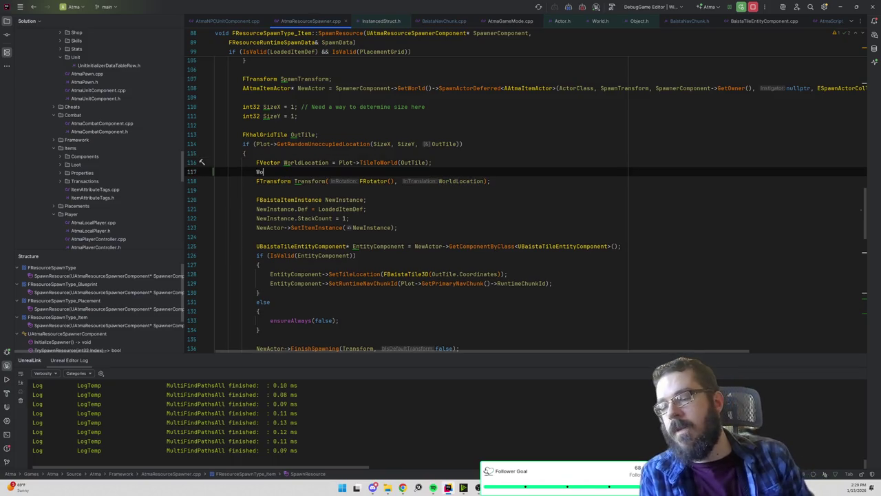
text(rldLocation -=)
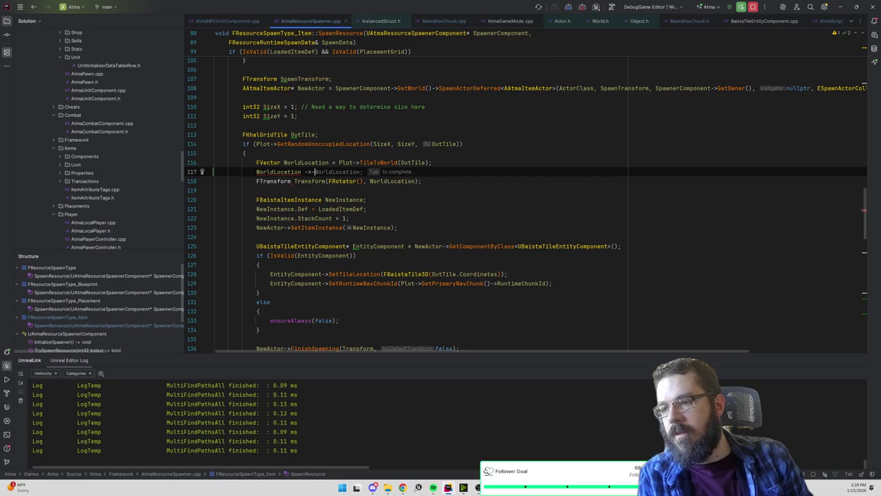
key(BackSpace)
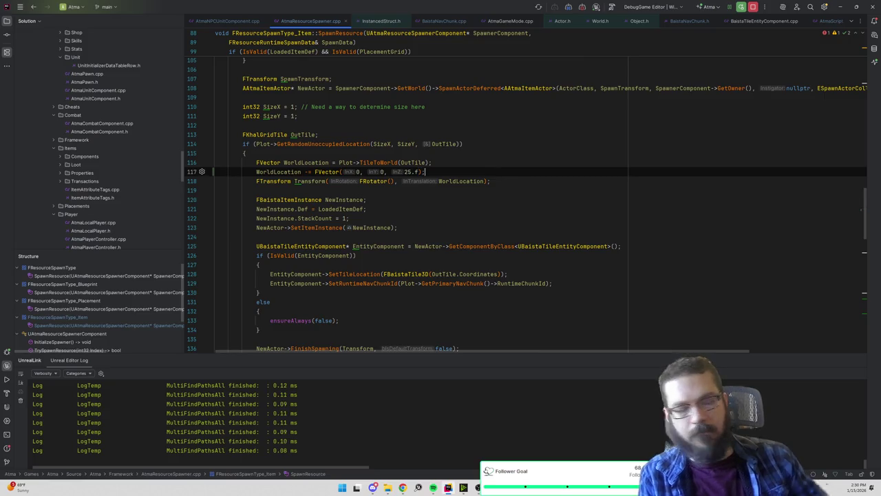
key(alt+Tab)
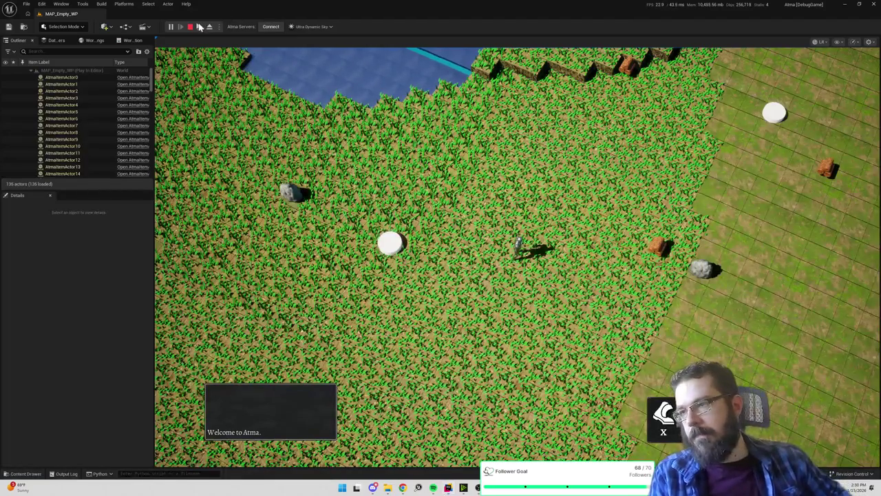
- Restart the play session and show frame timings with the 'stat unit' console command
click(191, 27)
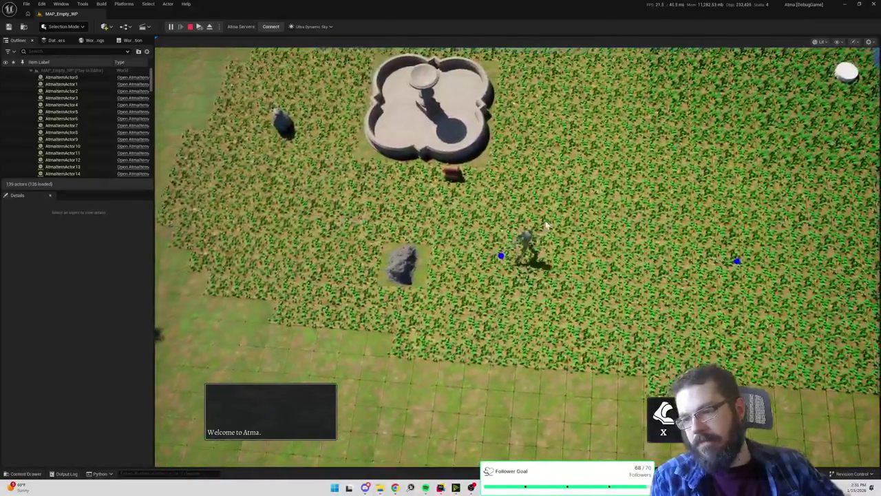
click(546, 225)
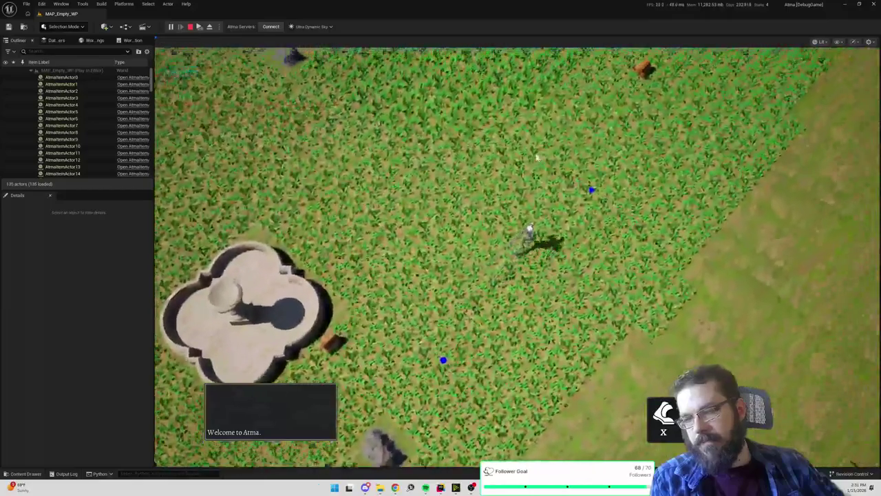
scroll(421, 157, down, 3)
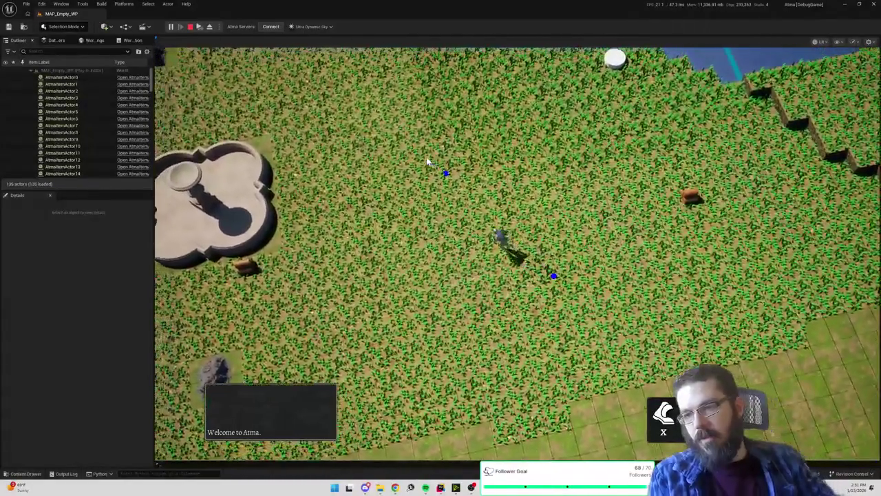
key(grave)
key(Return)
click(426, 160)
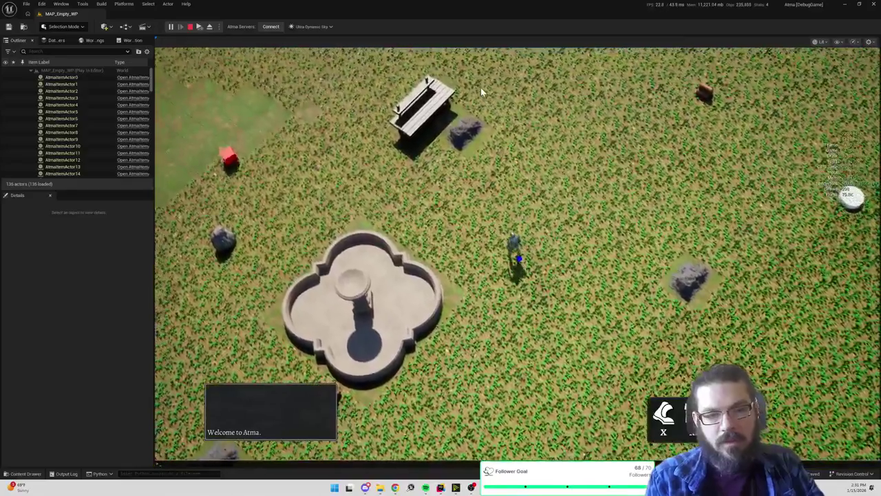
- Run r.ScreenPercentage and r.HZBOcclusion from the in-game console, then rotate the camera
key(grave)
text(r.screenpercentage)
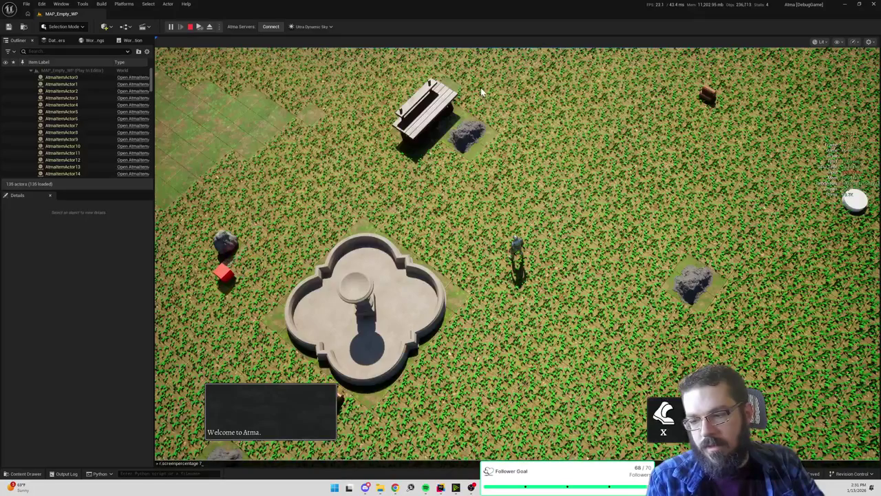
key(Return)
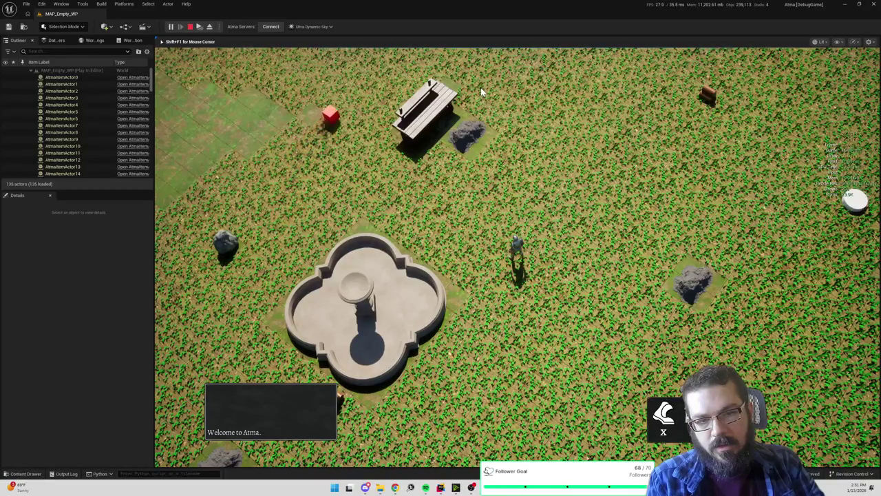
key(grave)
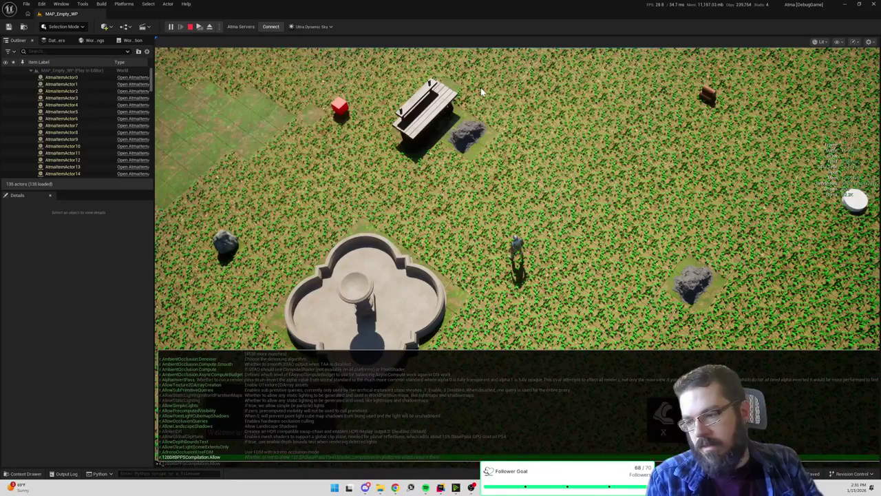
text(r.HZBOcclusion)
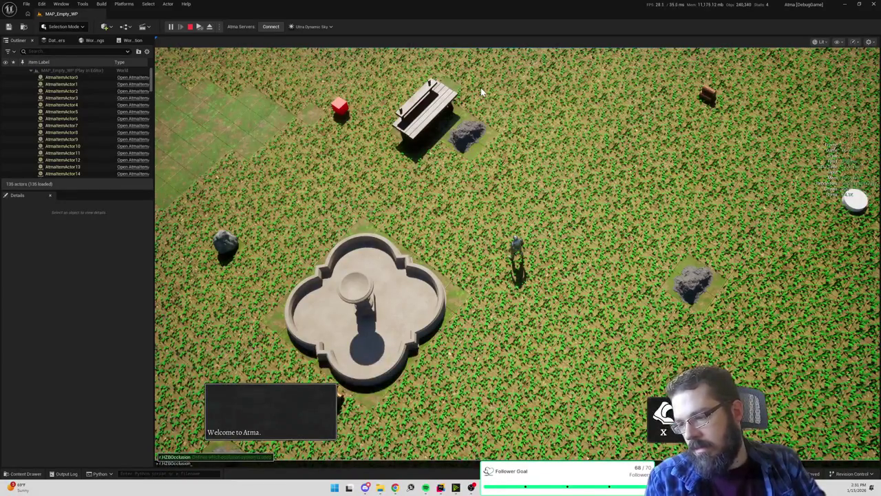
key(Return)
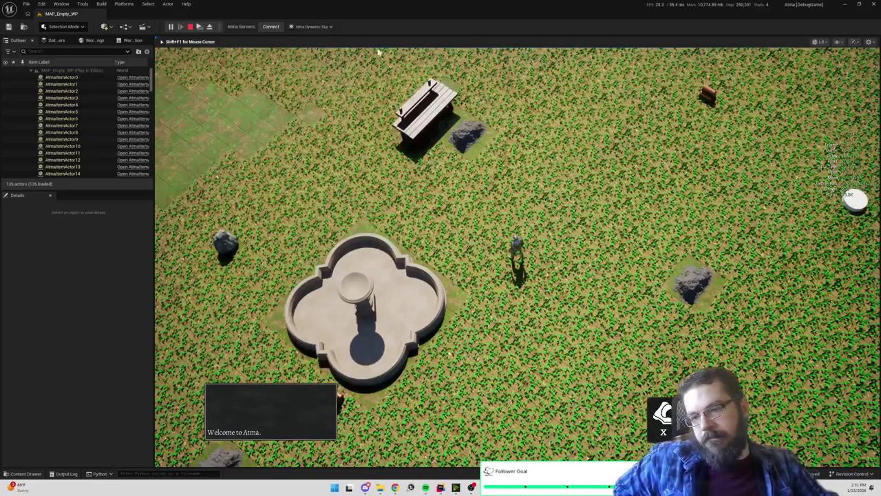
drag(436, 118, 777, 124)
- Walk the character across the grass to the red pickup cube, rotating the camera along the way
mouse_move(622, 193)
mouse_down()
mouse_move(519, 172)
mouse_move(727, 172)
mouse_move(569, 176)
mouse_up()
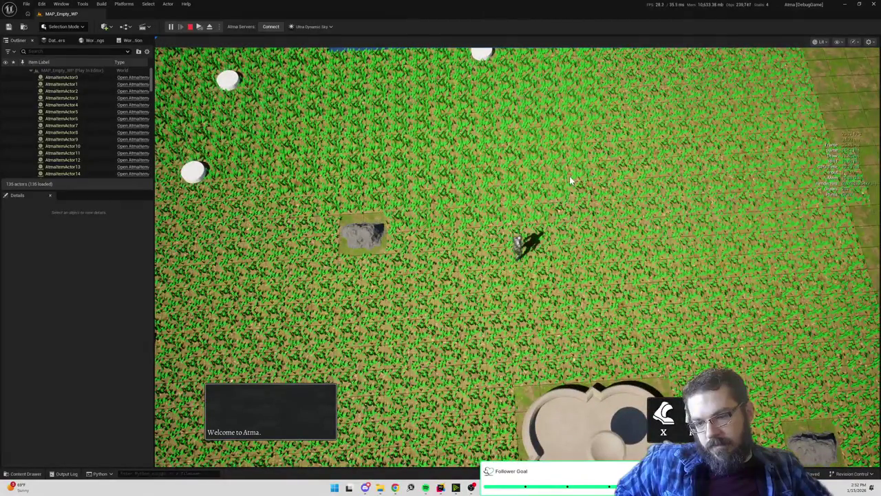
click(591, 290)
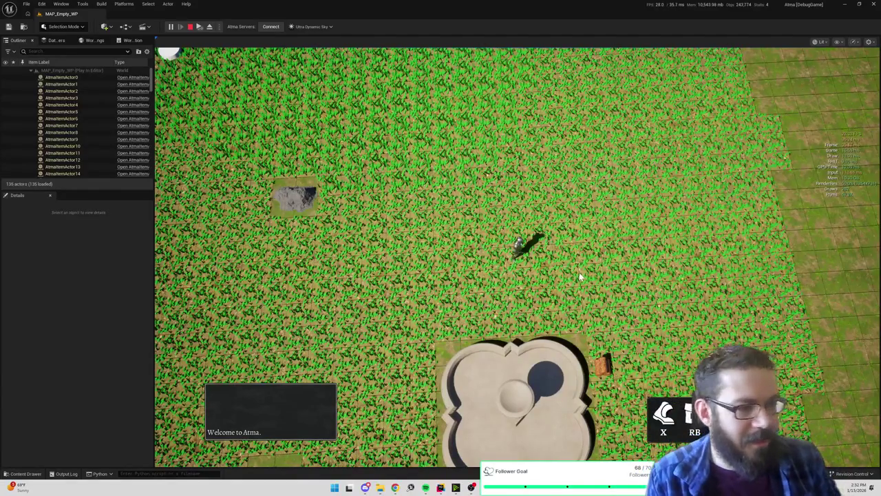
drag(589, 284, 349, 246)
click(352, 241)
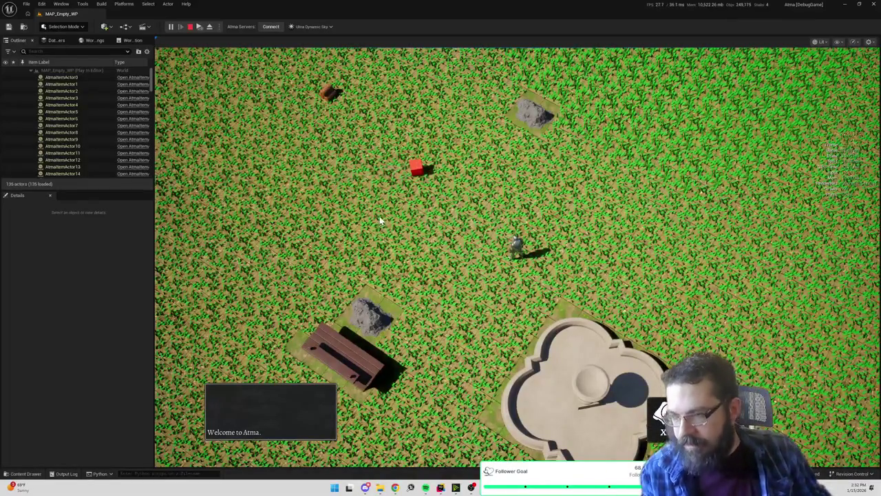
click(419, 174)
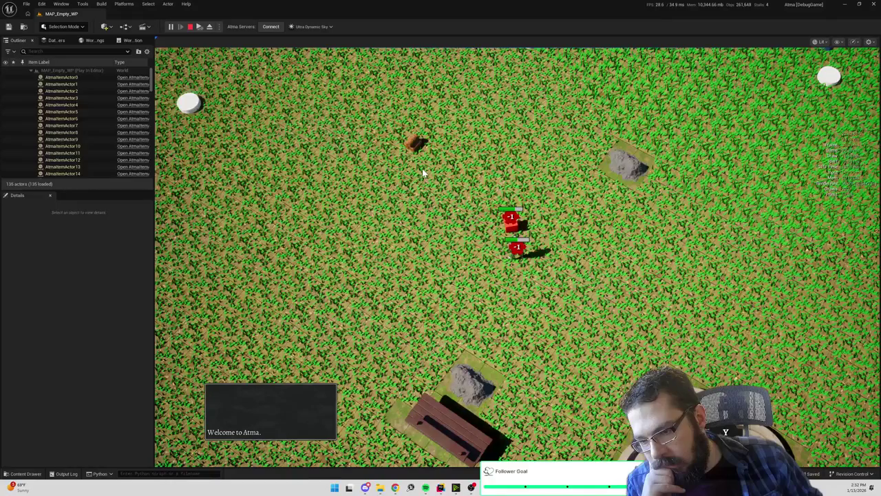
key(e)
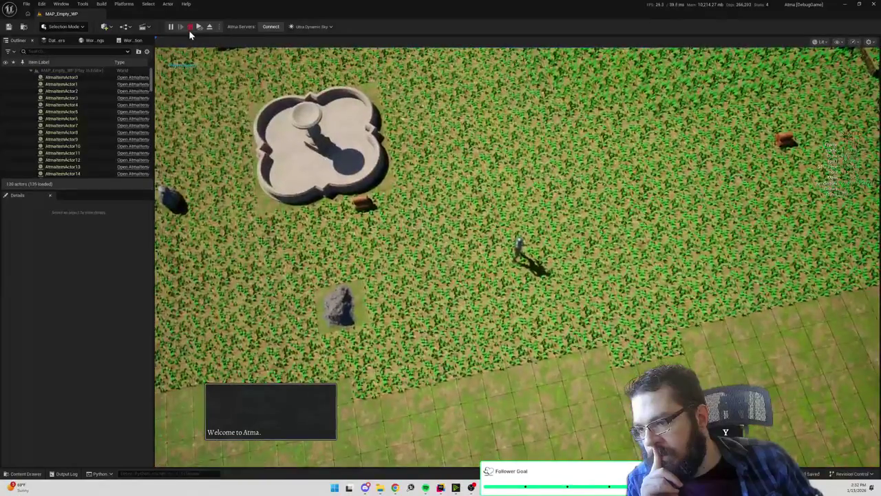
- Stop the play session and launch a new one of MAP_Empty_WP
click(190, 30)
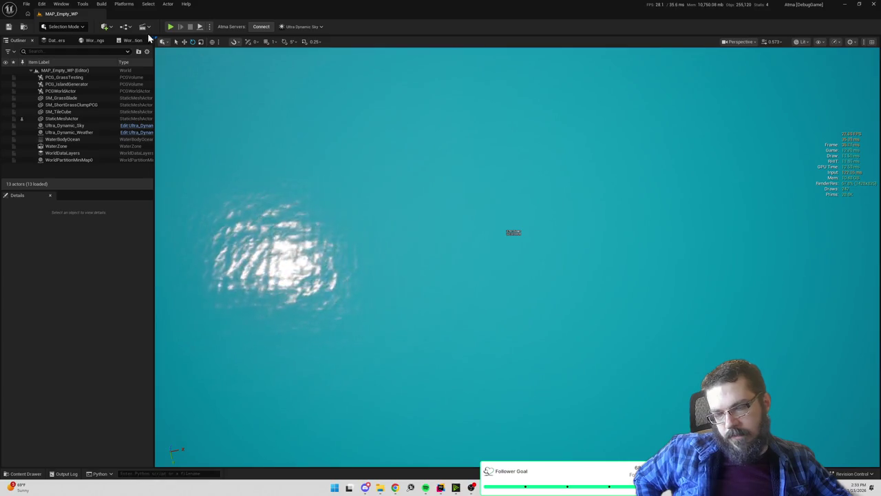
click(171, 27)
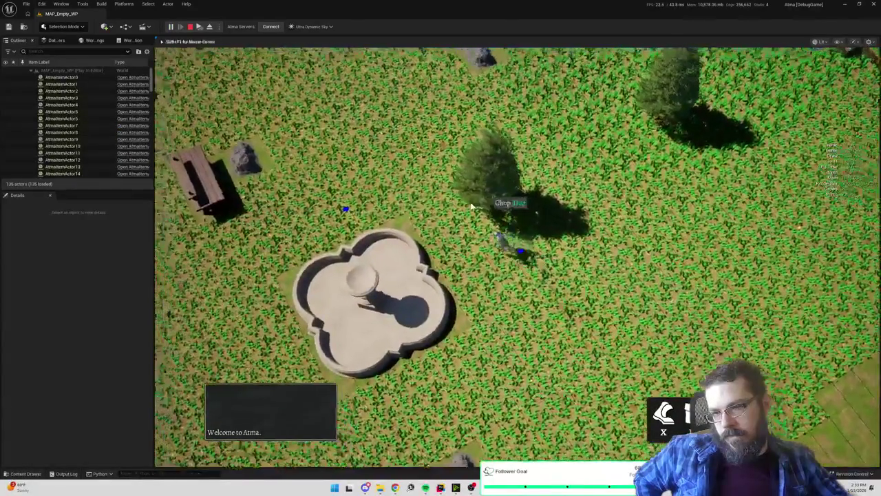
- Walk the character through a dozen ground destinations, past the bench area and the red cube
click(364, 205)
click(449, 181)
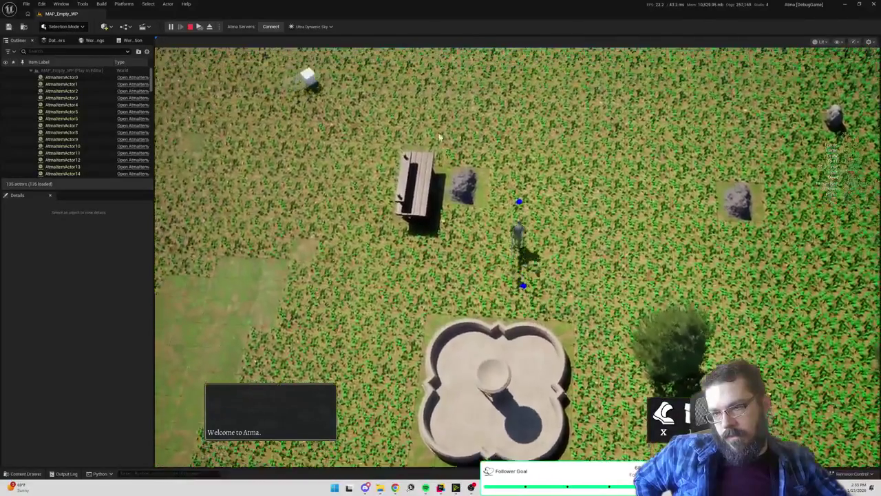
click(432, 124)
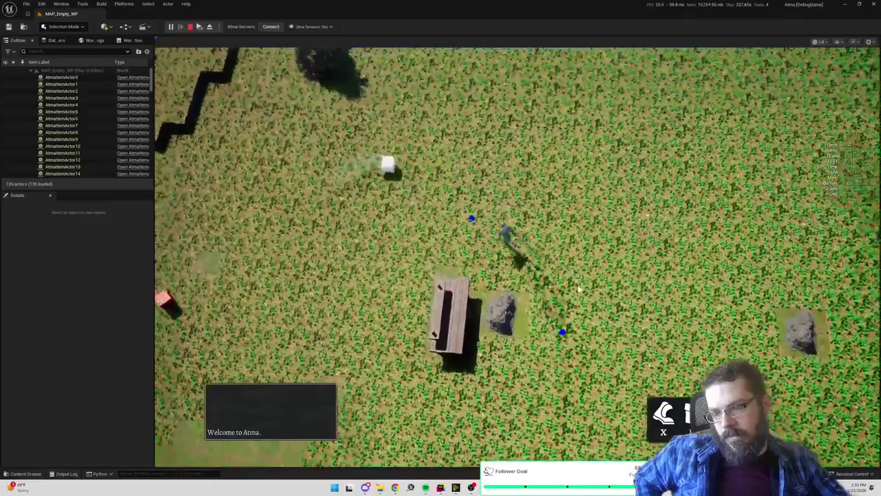
click(581, 310)
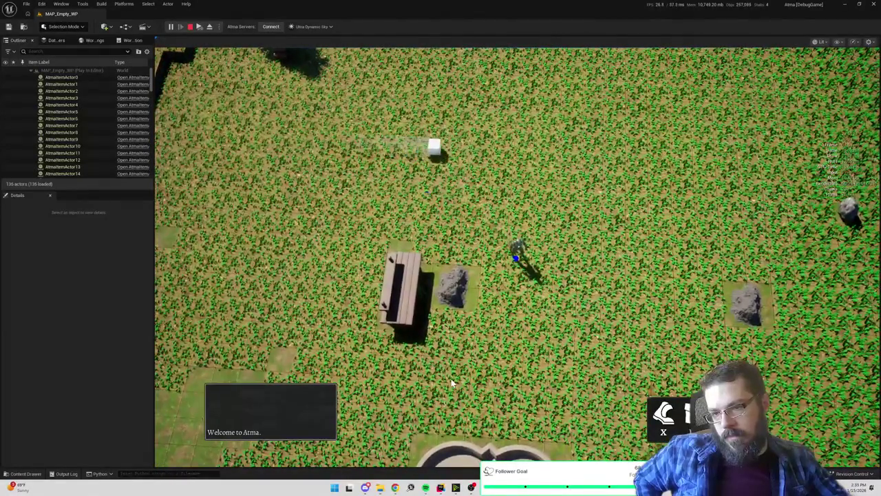
click(452, 382)
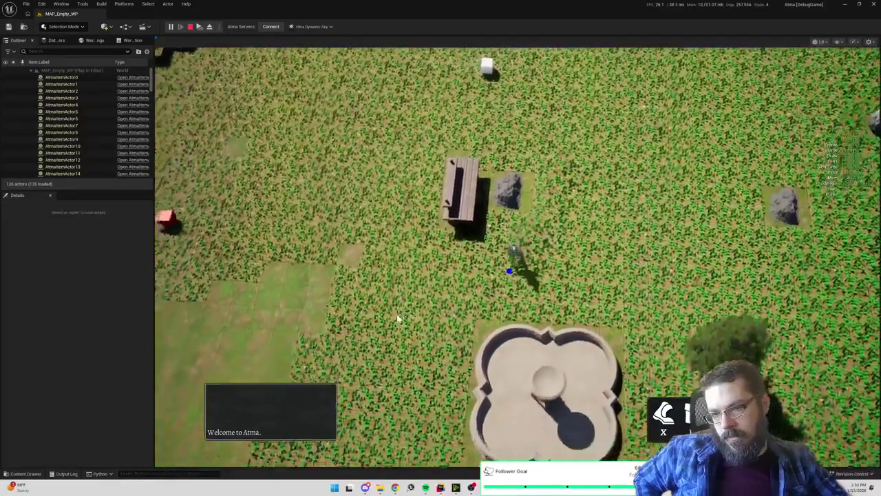
click(397, 318)
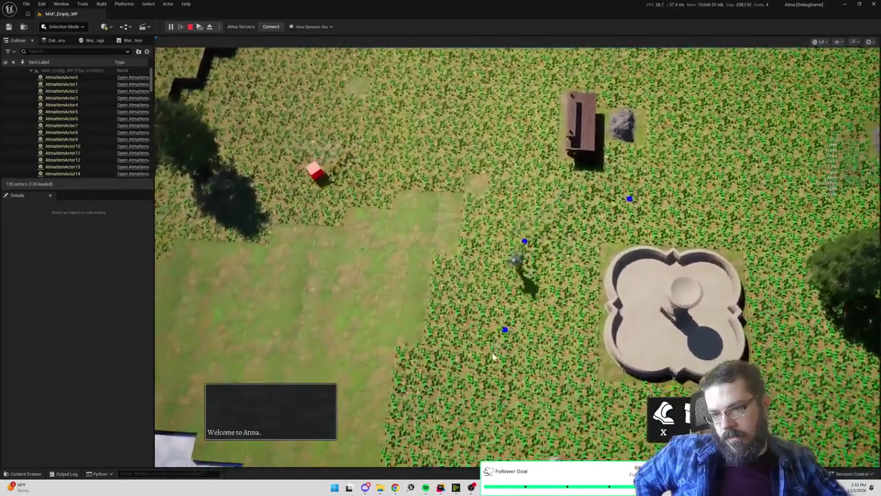
click(484, 347)
click(458, 314)
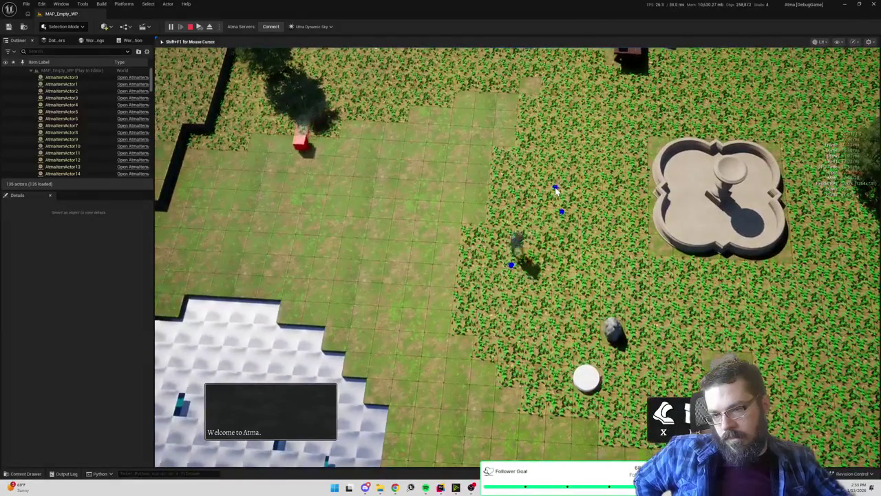
click(554, 210)
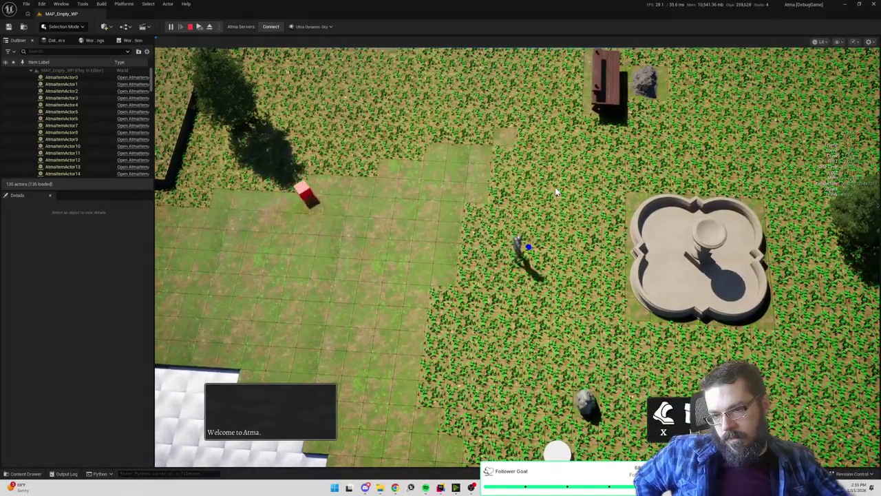
click(525, 118)
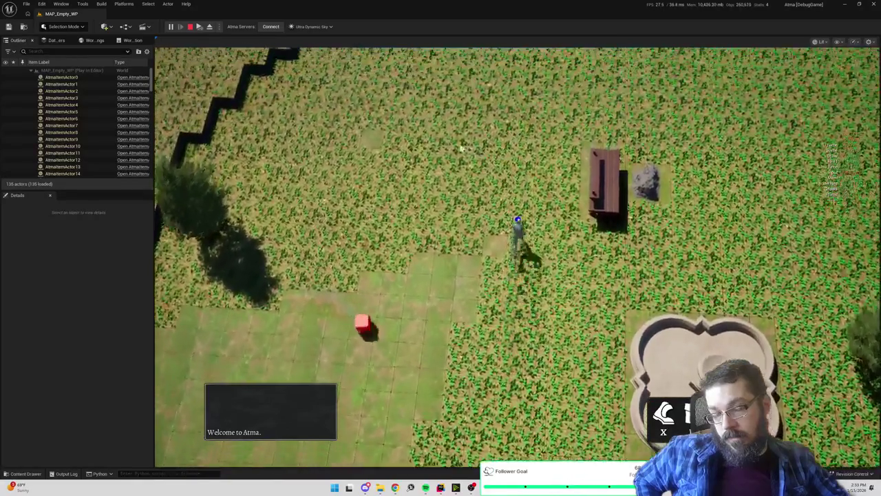
click(456, 150)
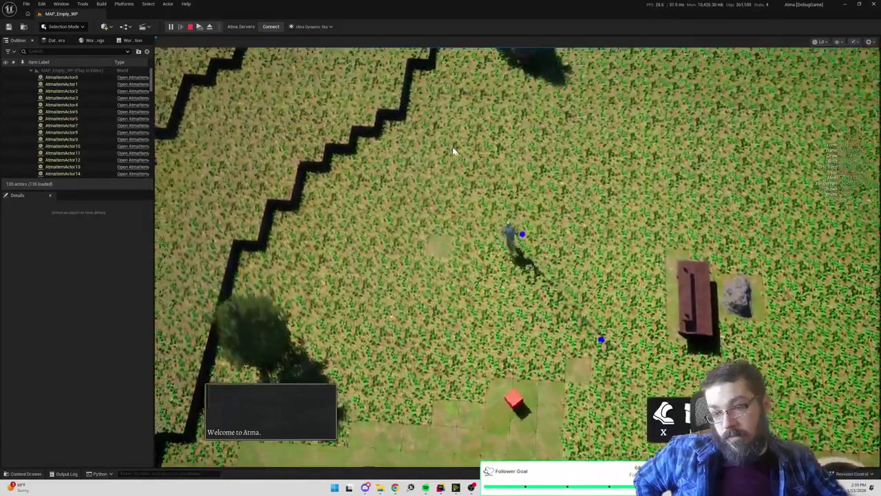
click(453, 151)
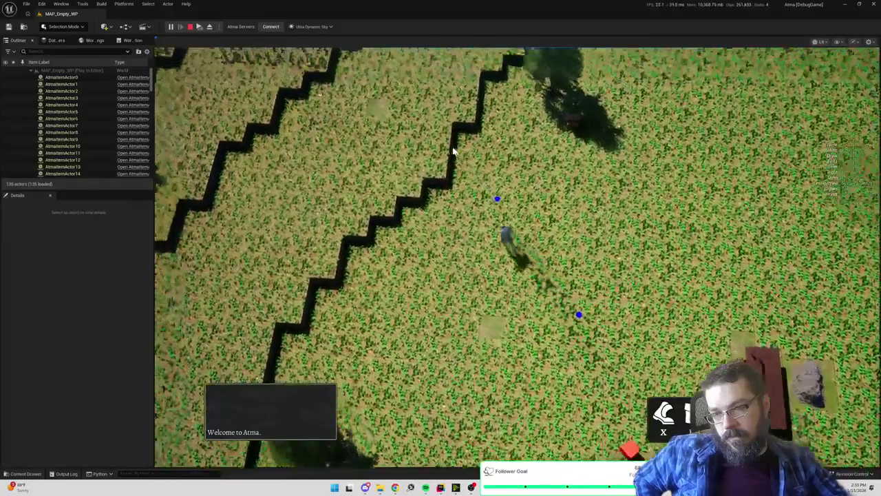
mouse_move(453, 150)
mouse_down()
mouse_move(471, 140)
mouse_move(603, 144)
mouse_move(688, 206)
mouse_move(730, 252)
mouse_move(730, 289)
mouse_move(709, 327)
mouse_move(716, 303)
mouse_move(775, 228)
mouse_move(765, 139)
mouse_move(792, 128)
mouse_move(778, 182)
mouse_up()
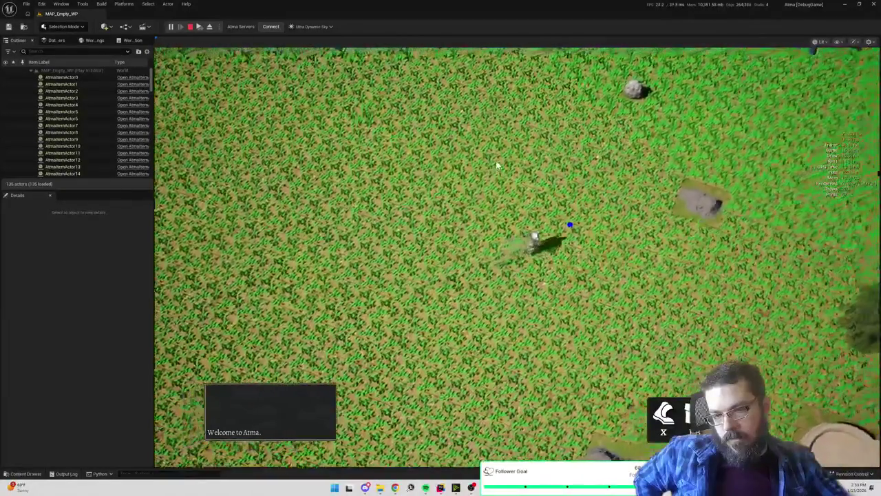
- Walk the character to several spots on the grassy field, then bring up the Atma project folder
click(497, 164)
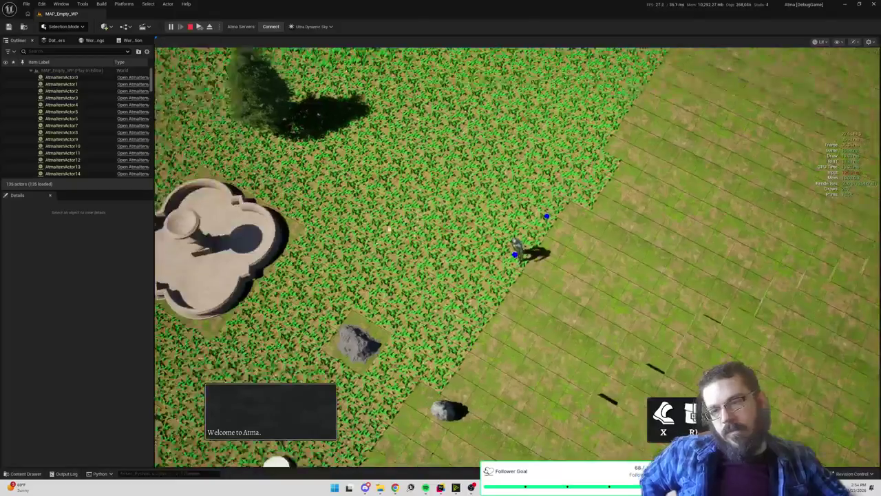
click(379, 246)
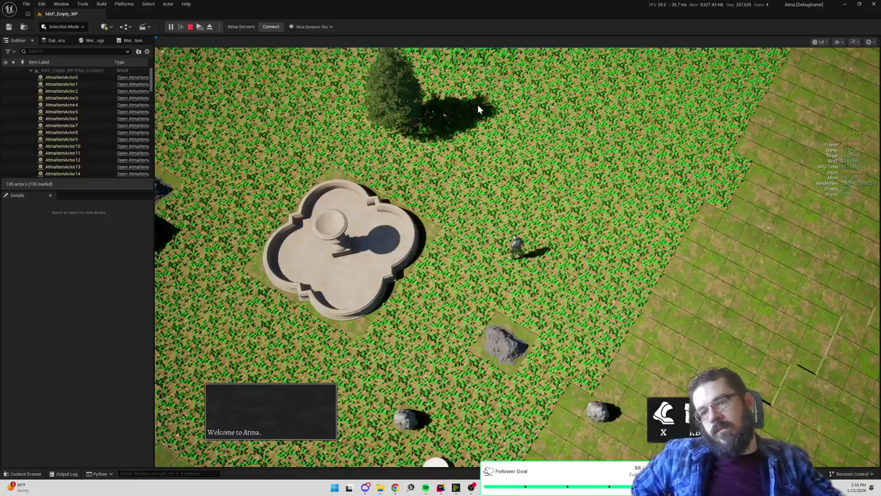
scroll(474, 110, up, 2)
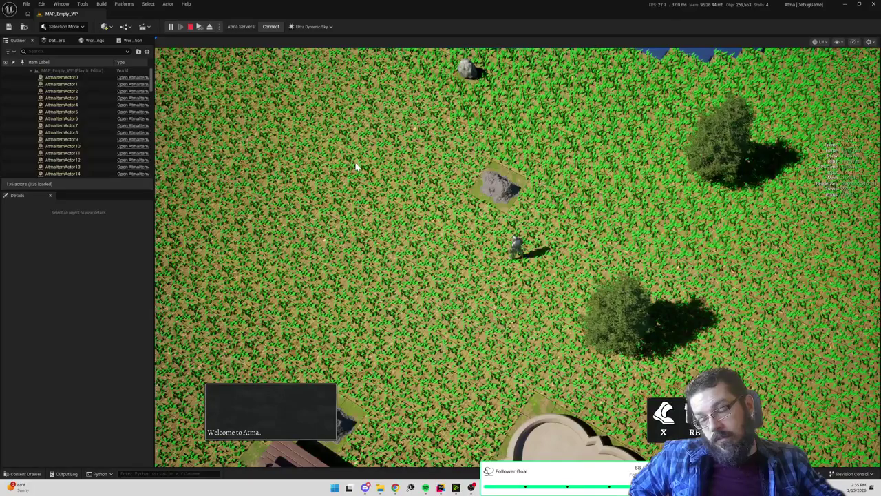
click(356, 199)
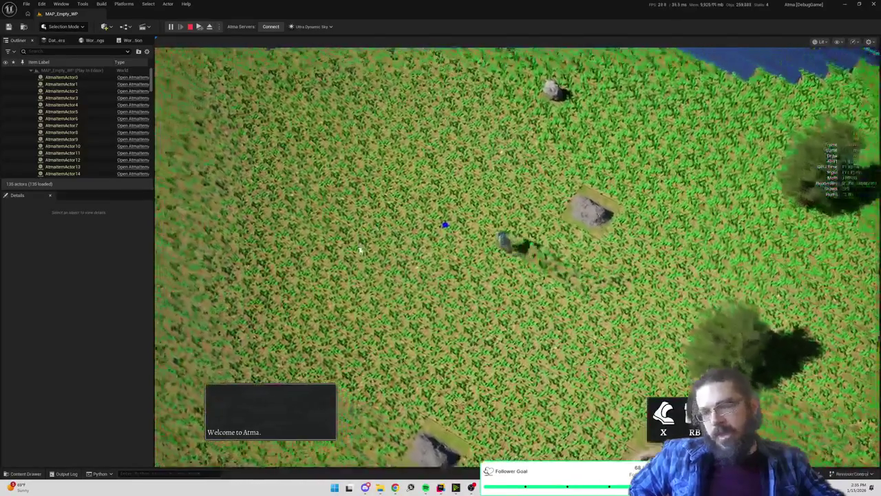
click(392, 261)
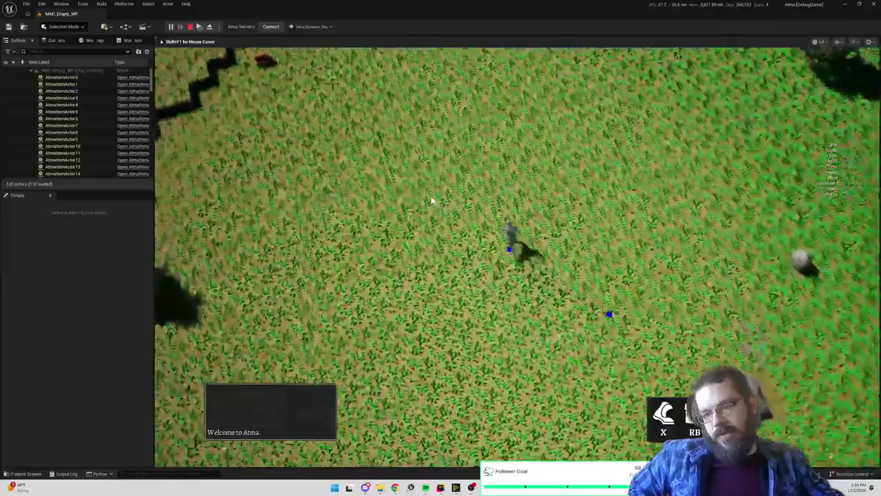
click(406, 222)
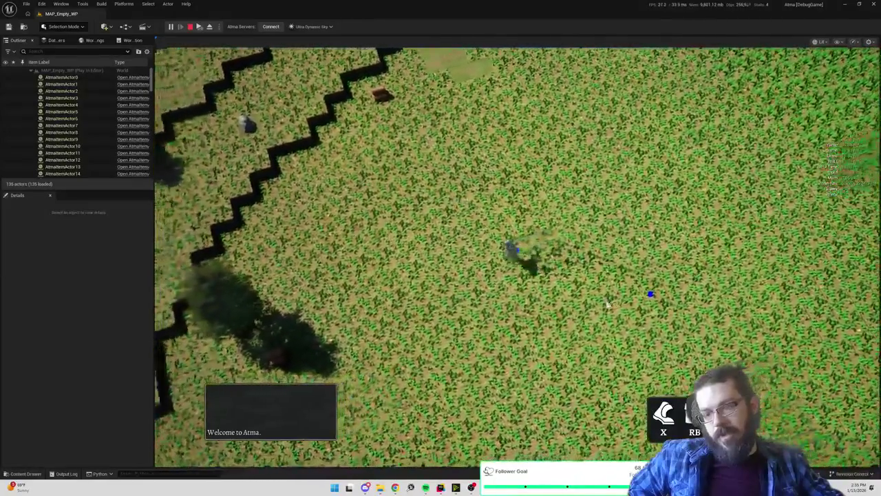
click(603, 301)
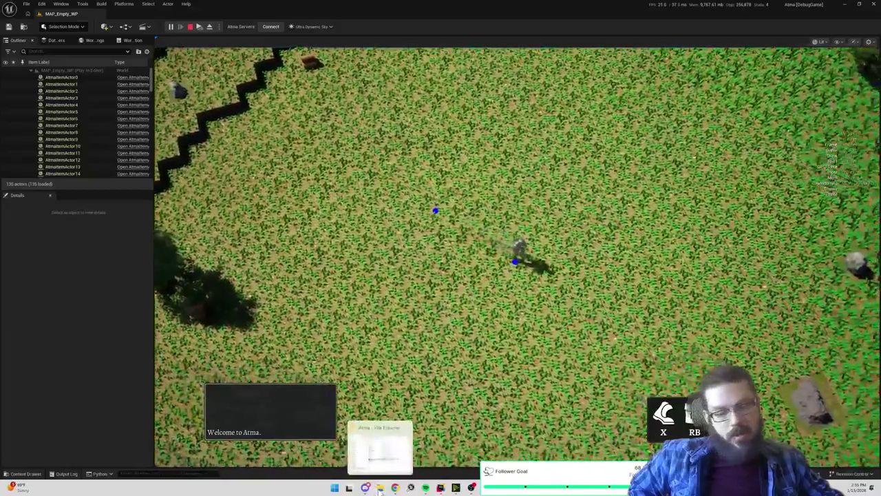
click(379, 487)
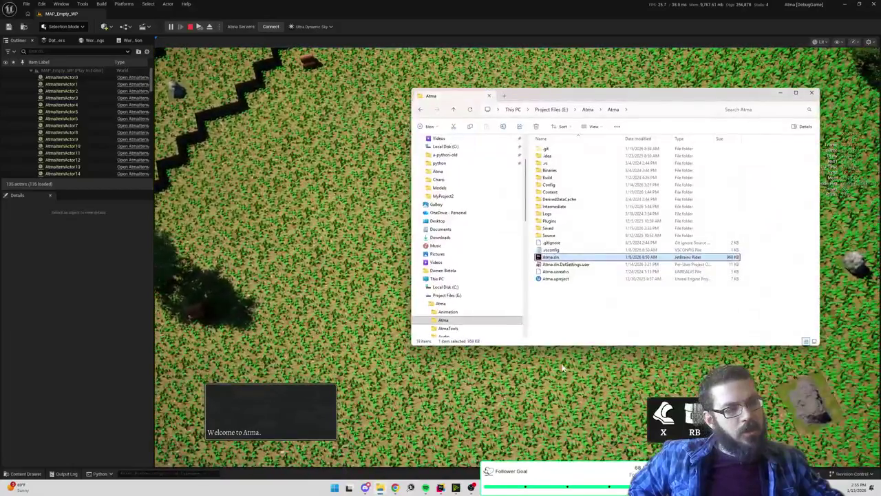
- Move the Atma folder window aside, return to the game view, and open the content browser
drag(620, 95, 798, 96)
click(517, 260)
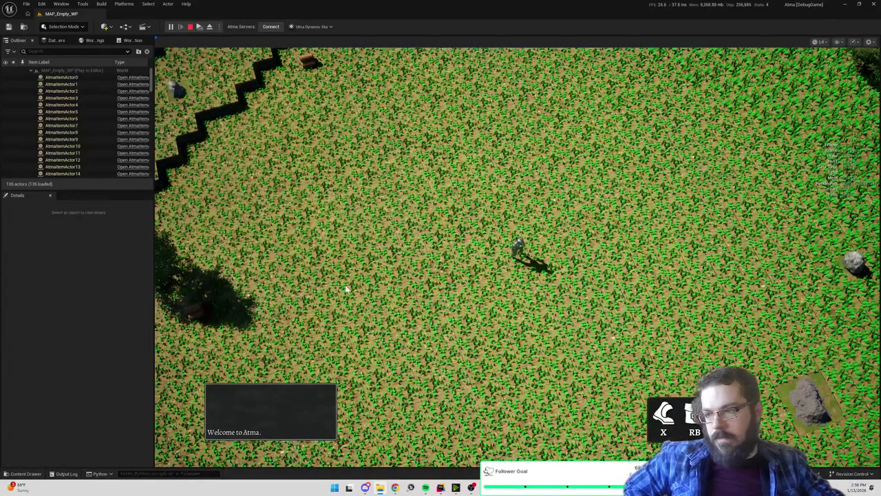
key(ctrl+space)
- Filter the top-level Content folder for 'SK_', listing 64 assets including Black_Alder skeletal meshes
click(227, 259)
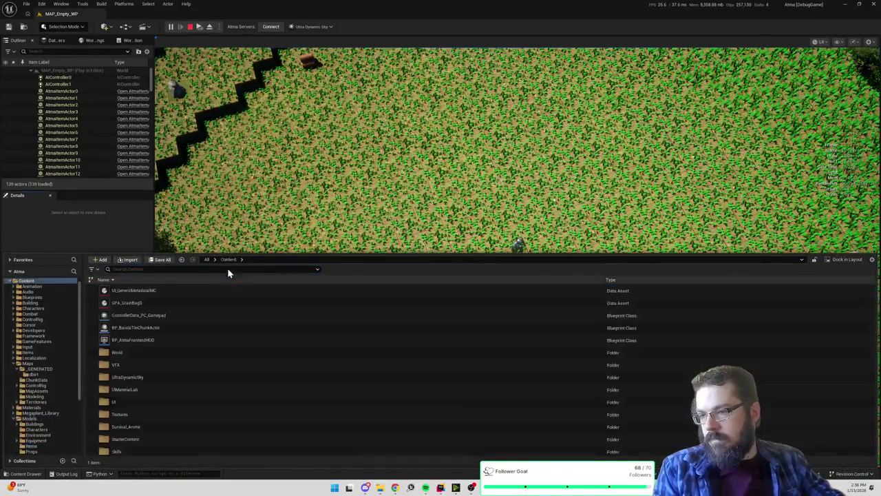
text(sk)
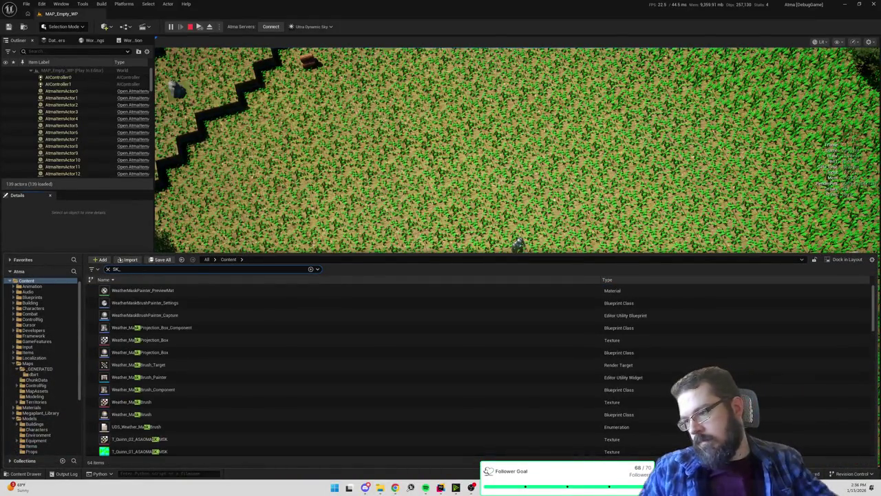
scroll(251, 410, down, 3)
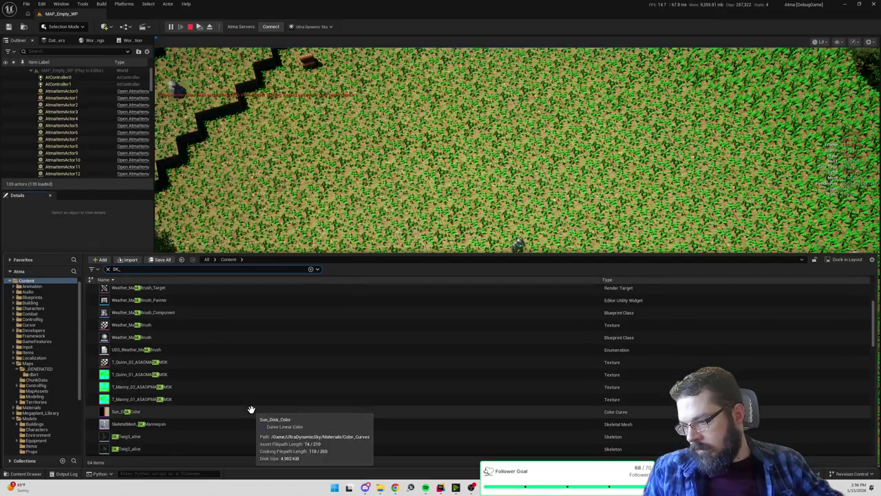
scroll(251, 410, down, 1)
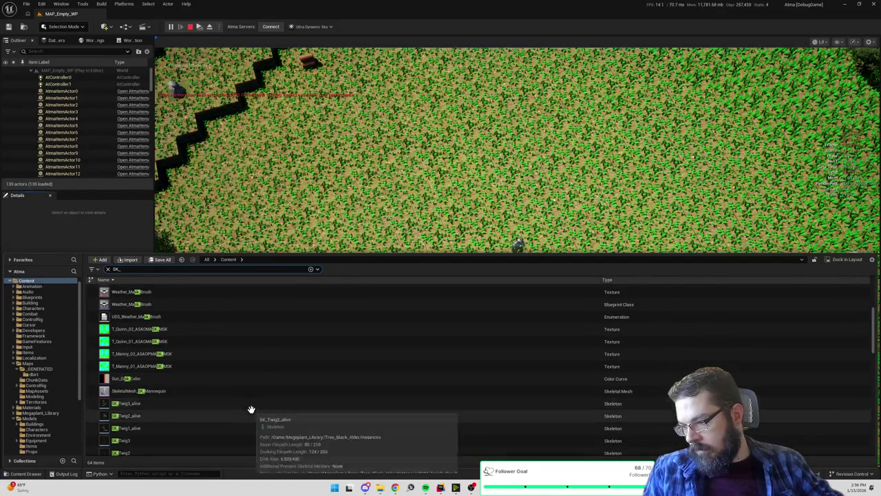
scroll(252, 410, down, 5)
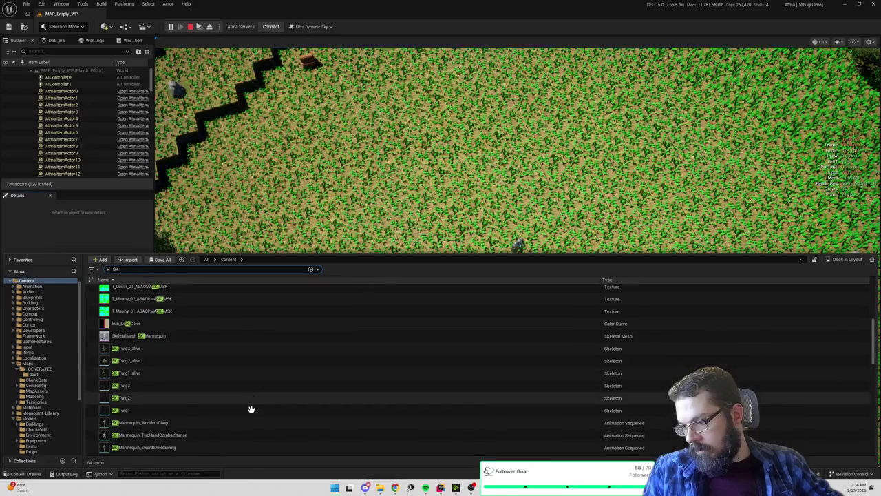
scroll(251, 410, down, 5)
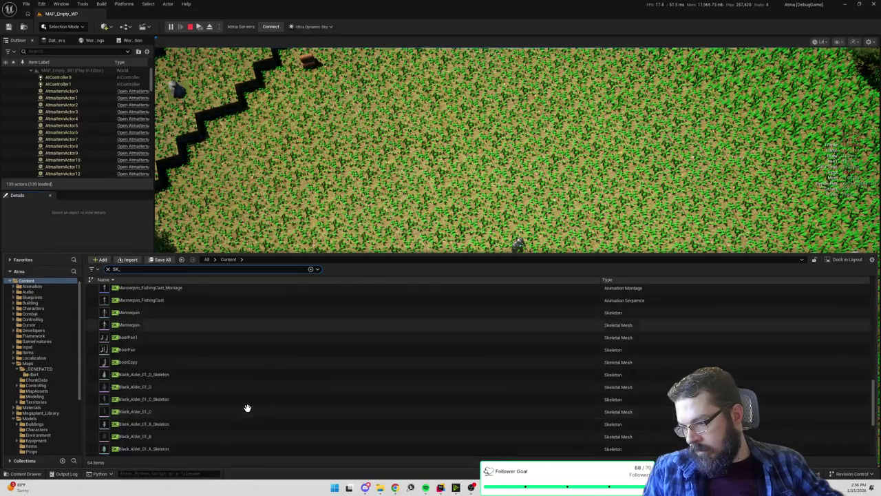
scroll(247, 408, down, 2)
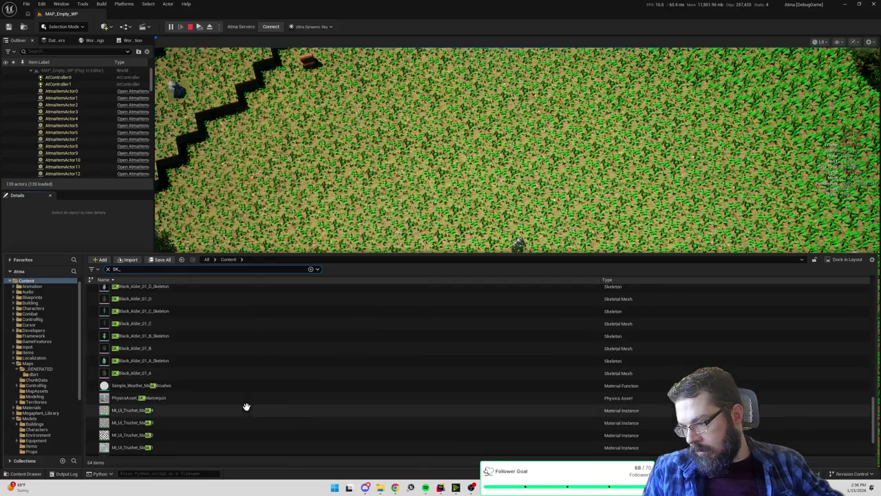
scroll(243, 409, down, 3)
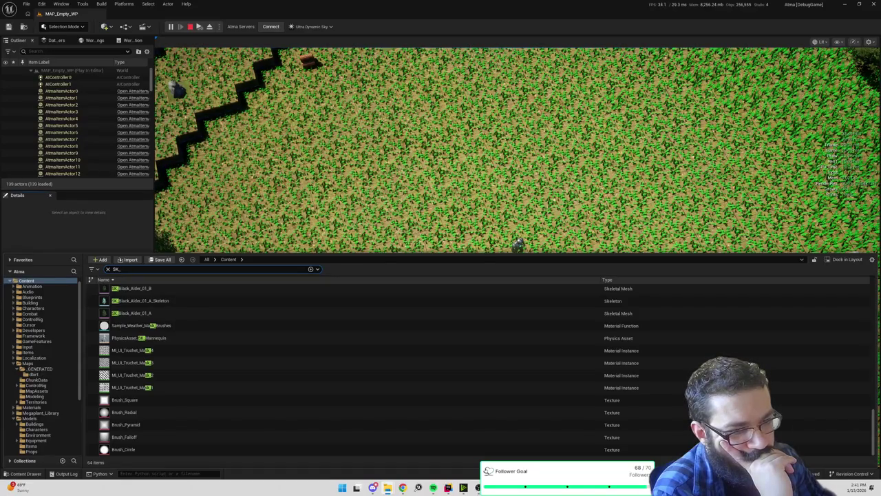
text(_)
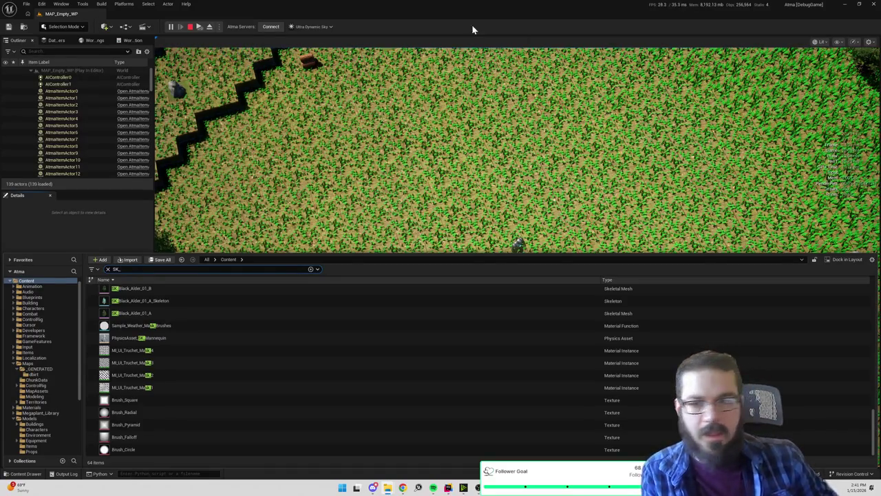
click(25, 474)
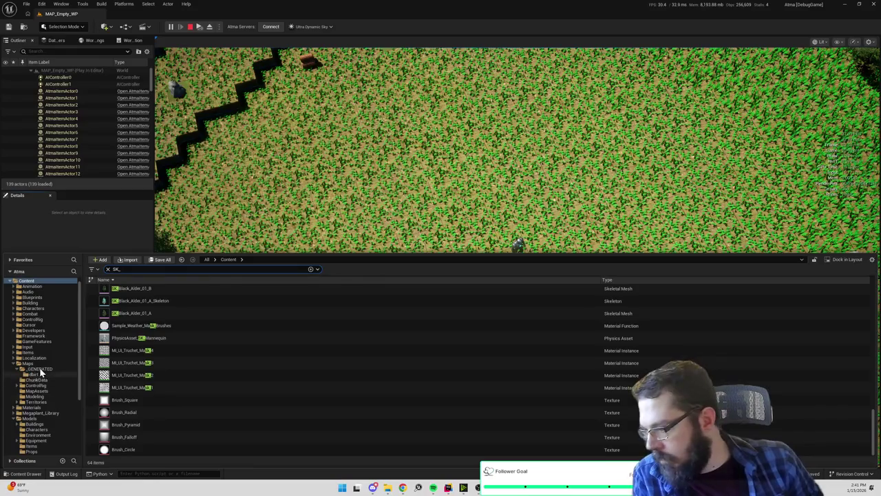
click(16, 363)
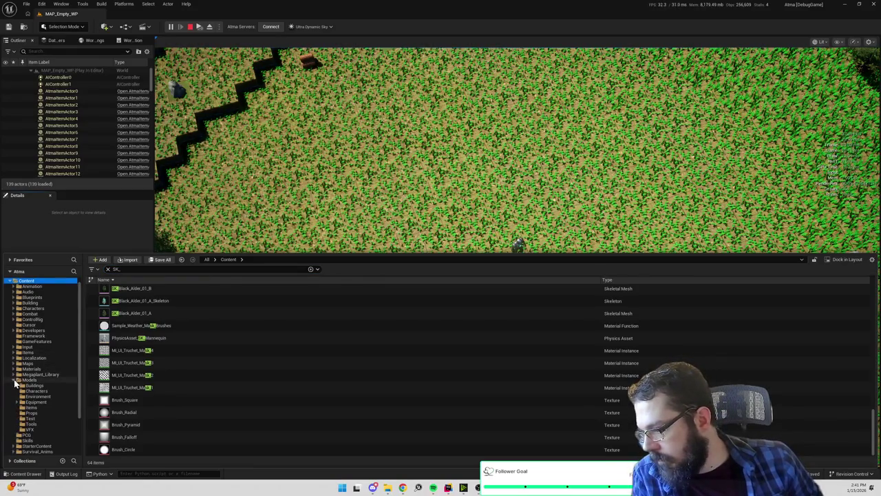
- Select the Models folder and clear the SK_ search filter to show its folders
click(15, 379)
click(29, 381)
right_click(200, 364)
key(Escape)
click(107, 269)
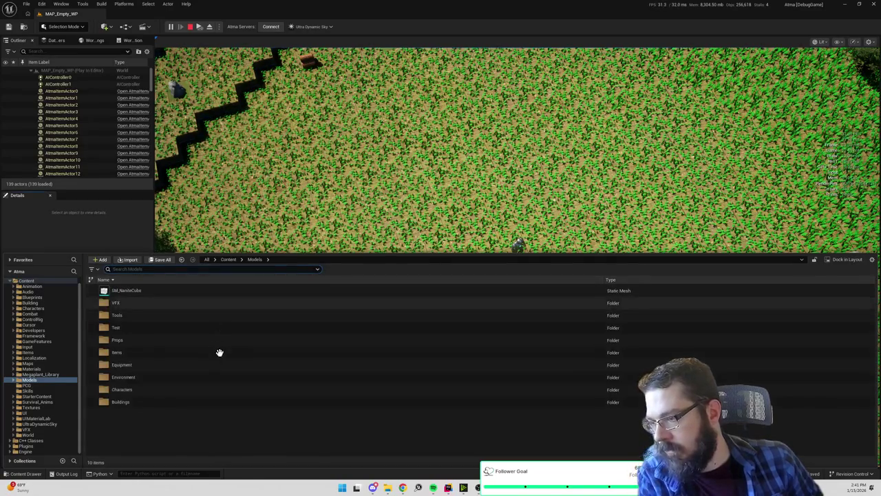
- Add a new folder named Character inside Models, then open the Characters folder
right_click(187, 430)
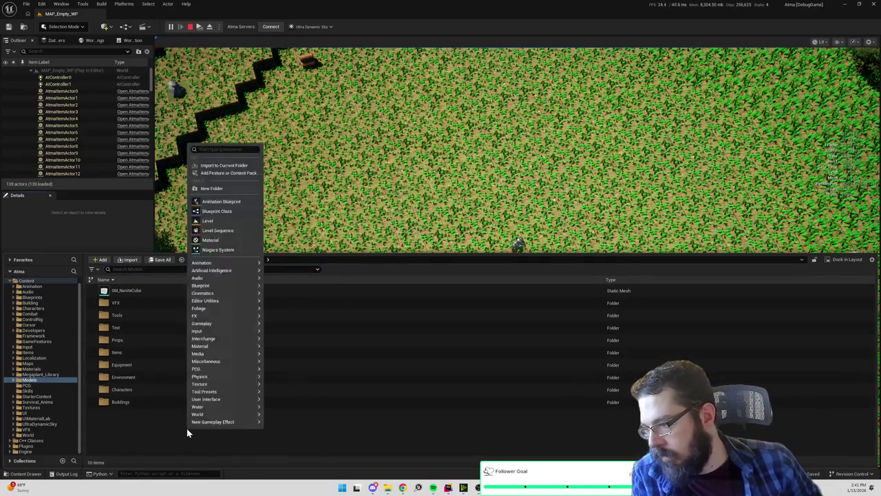
click(221, 188)
text(Character)
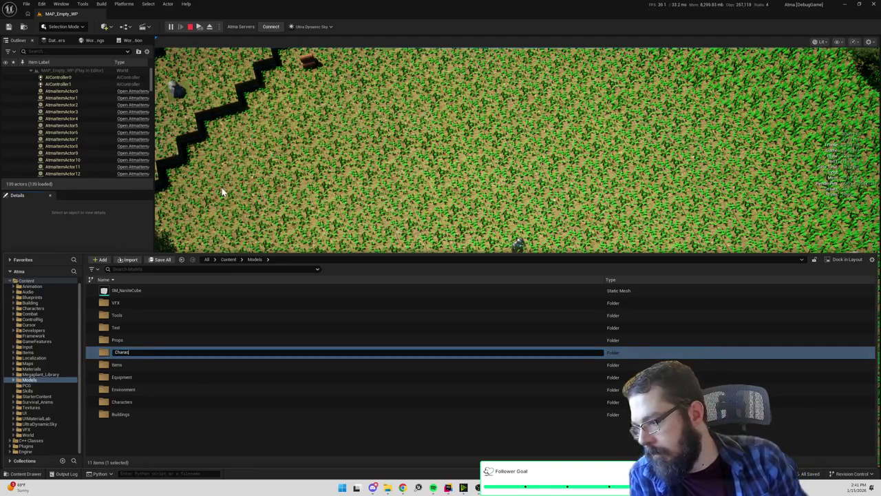
key(Return)
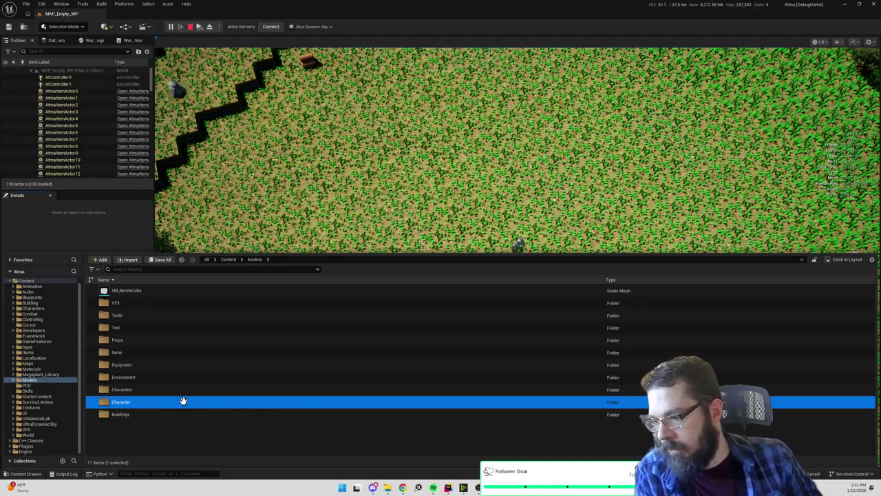
right_click(158, 403)
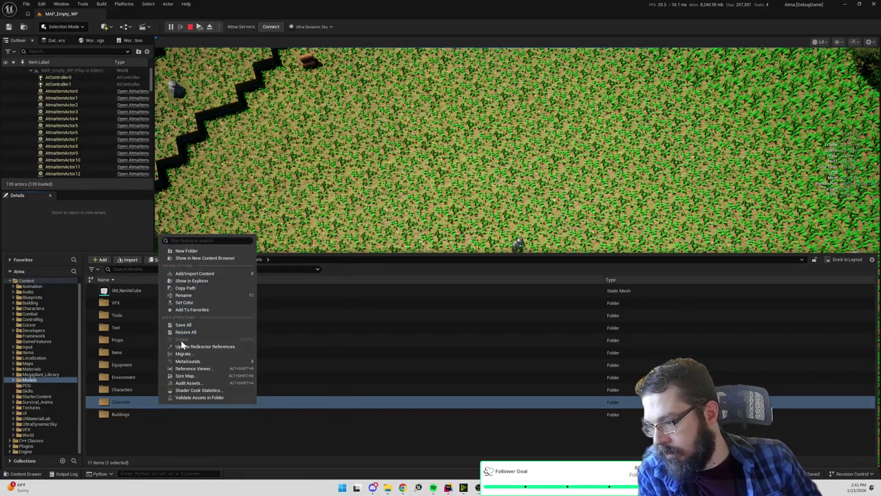
double_click(125, 390)
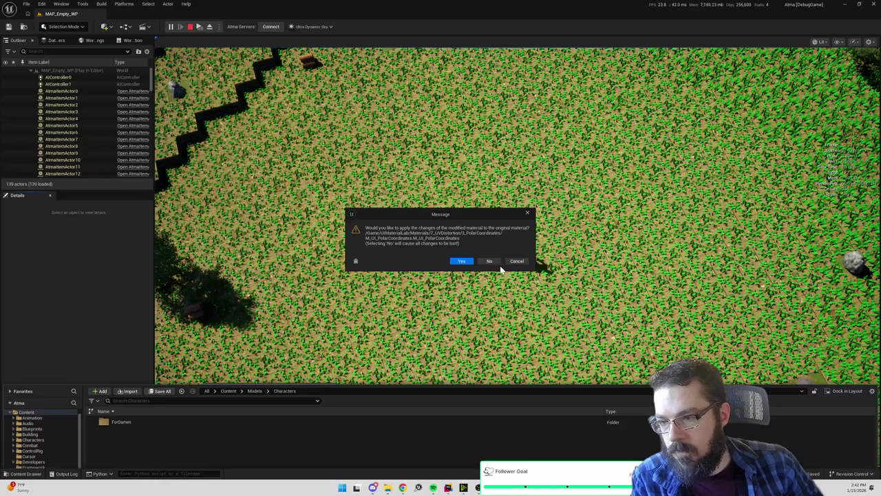
- Answer No to discard the unsaved M_UI_PolarCoordinates material changes
click(489, 261)
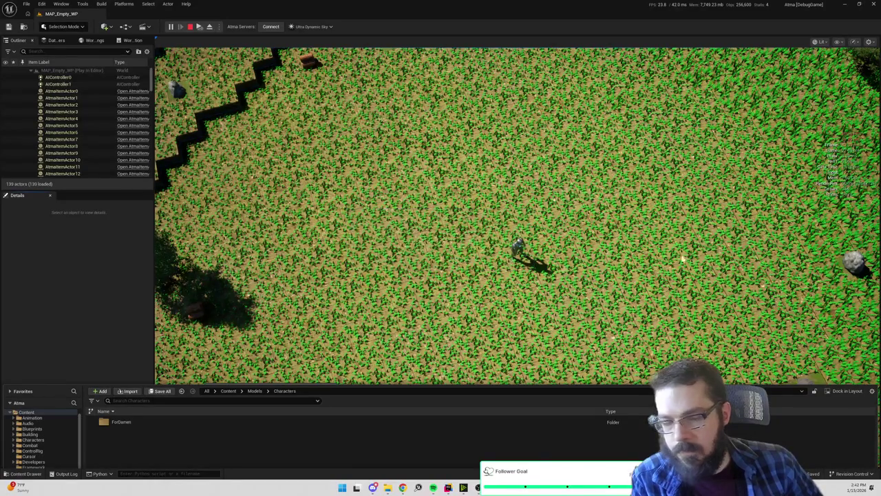
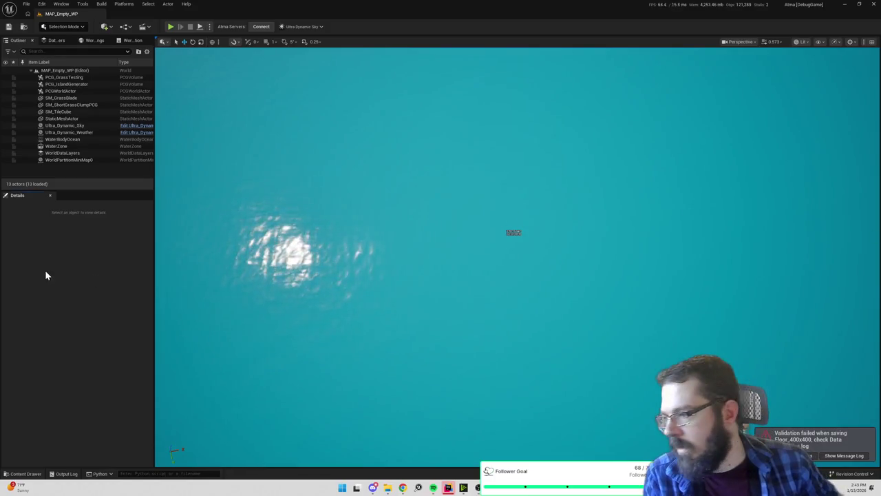
- Open SM_Player from the Player characters folder in the Content Drawer
key(ctrl+space)
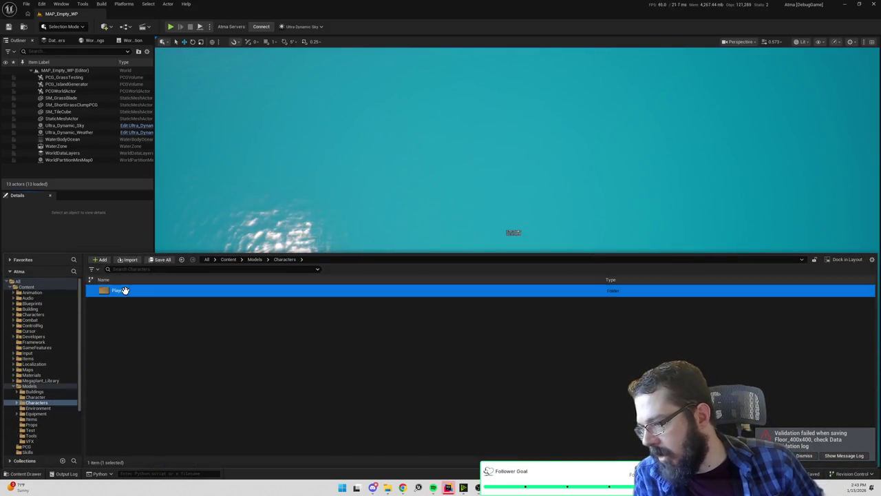
double_click(116, 290)
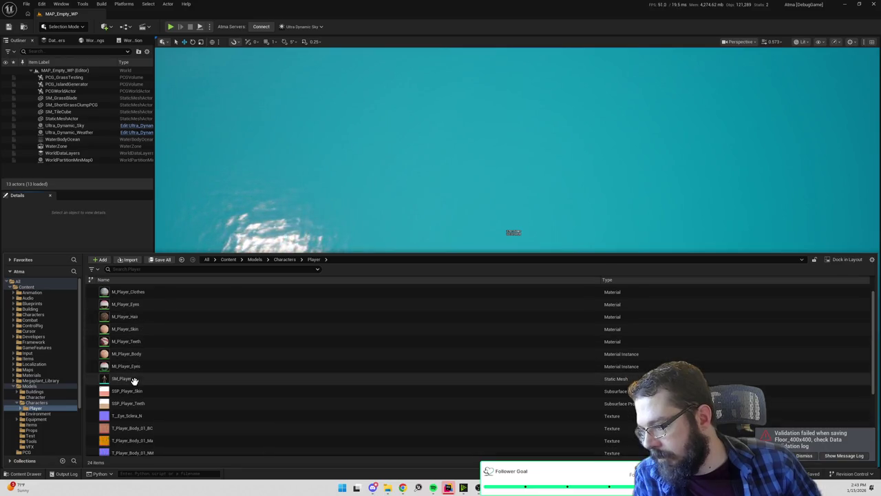
mouse_move(134, 380)
scroll(195, 390, down, 5)
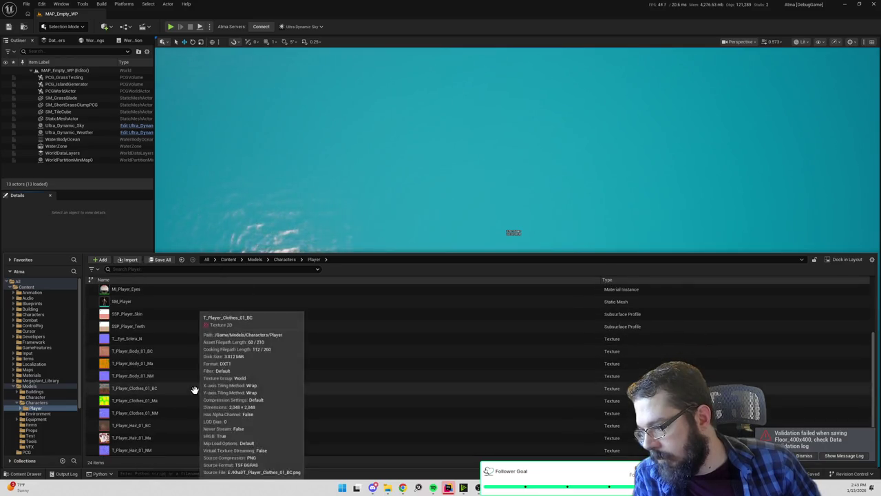
scroll(195, 390, up, 3)
scroll(195, 389, up, 3)
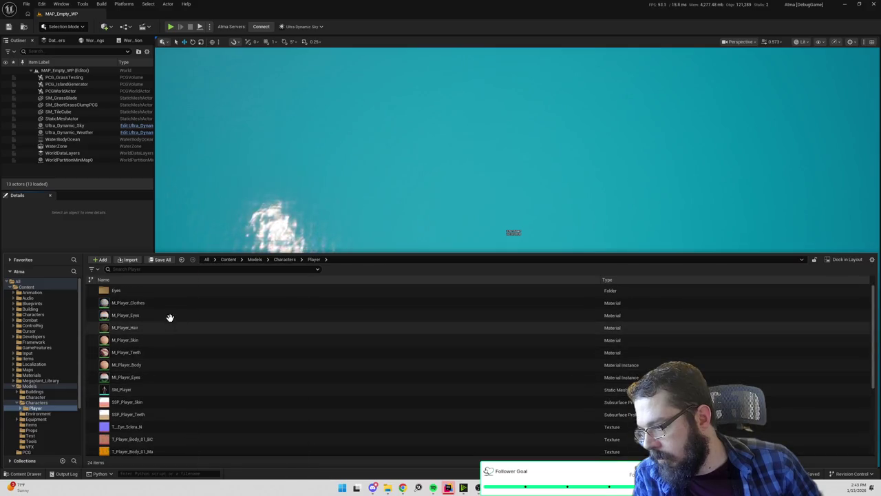
double_click(124, 390)
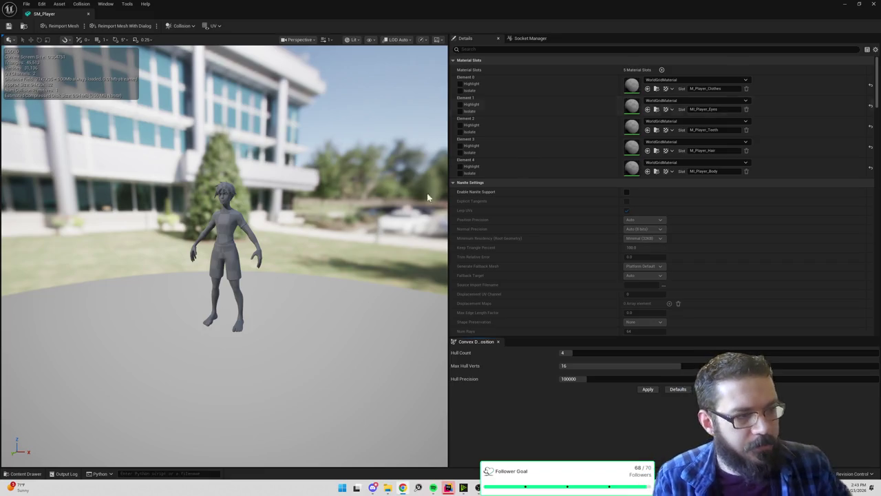
- Assign M_Player_Clothes to material slot Element 0
drag(298, 177, 323, 181)
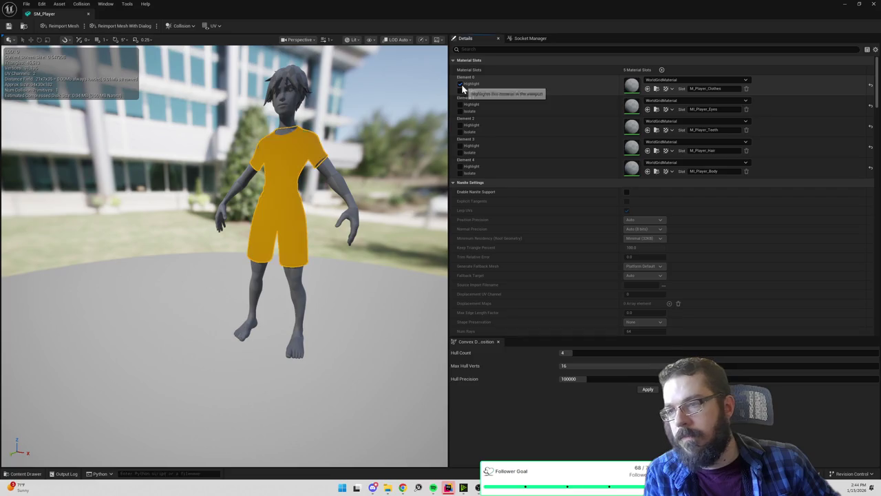
click(656, 81)
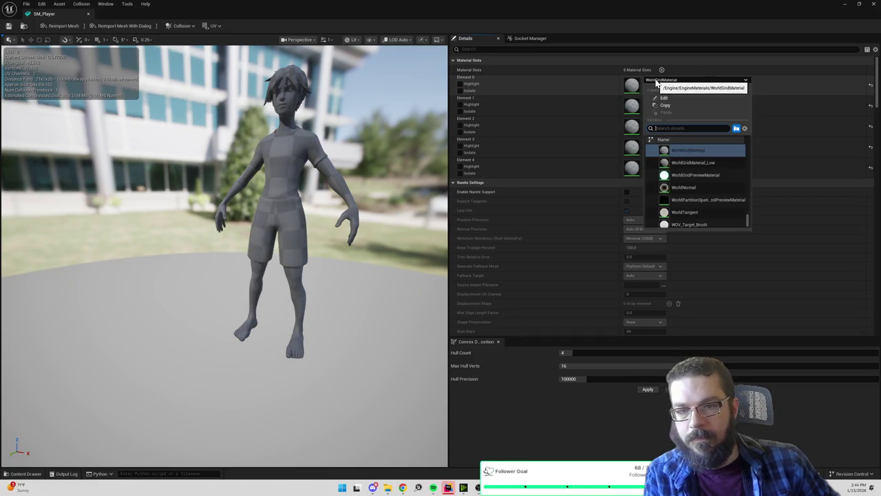
key(Escape)
key(ctrl+space)
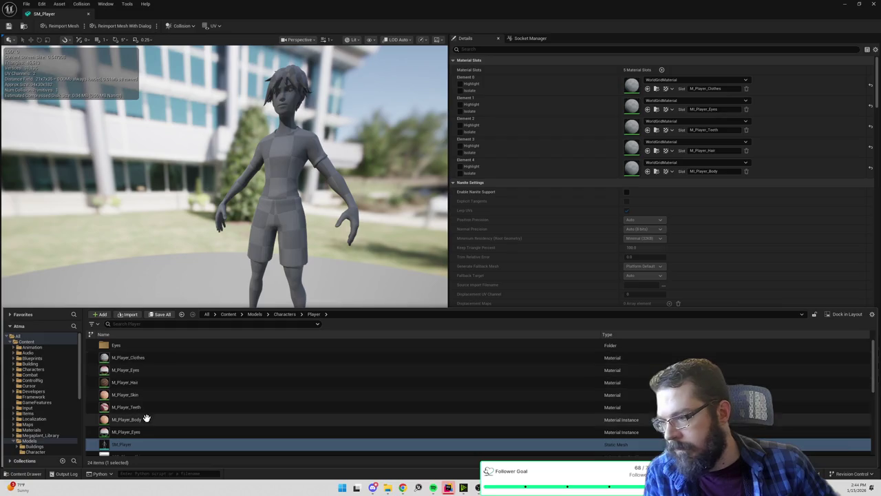
mouse_move(128, 357)
mouse_down()
mouse_move(531, 206)
mouse_move(640, 87)
mouse_move(631, 88)
mouse_up()
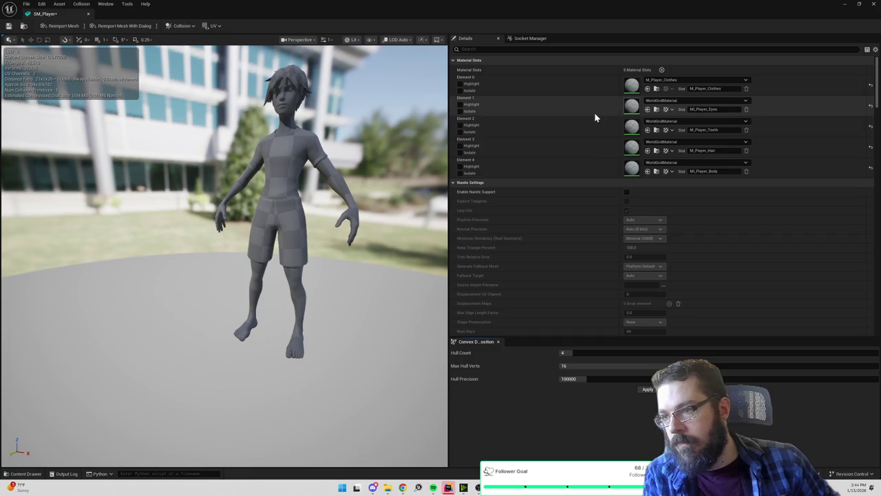
- Assign M_Player_Eyes to material slot Element 1, then select it in the asset list
key(ctrl+space)
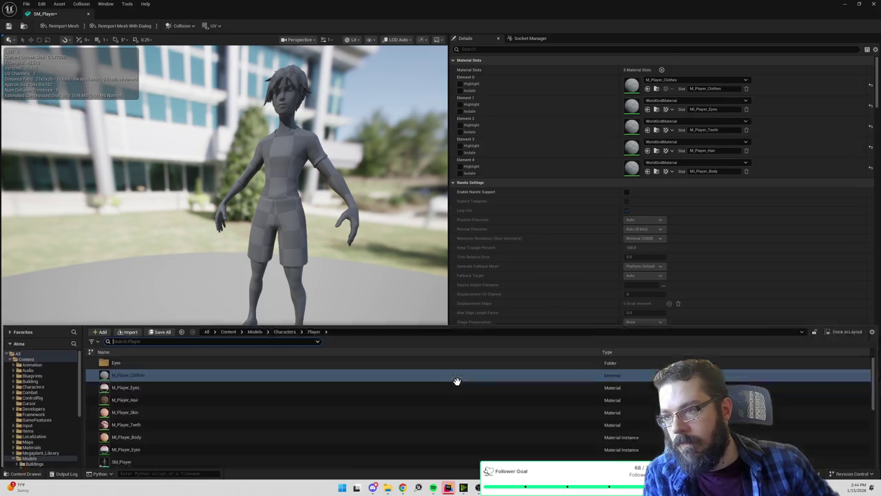
mouse_move(130, 372)
mouse_down()
mouse_move(584, 208)
mouse_move(515, 413)
mouse_up()
click(459, 104)
click(460, 104)
key(ctrl+space)
mouse_move(118, 369)
mouse_down()
mouse_move(669, 122)
mouse_move(657, 104)
mouse_up()
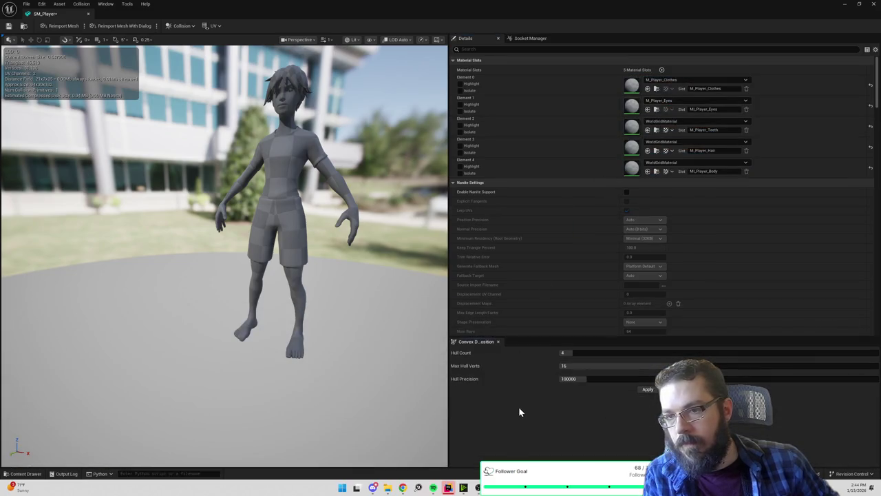
key(ctrl+space)
click(153, 382)
click(144, 370)
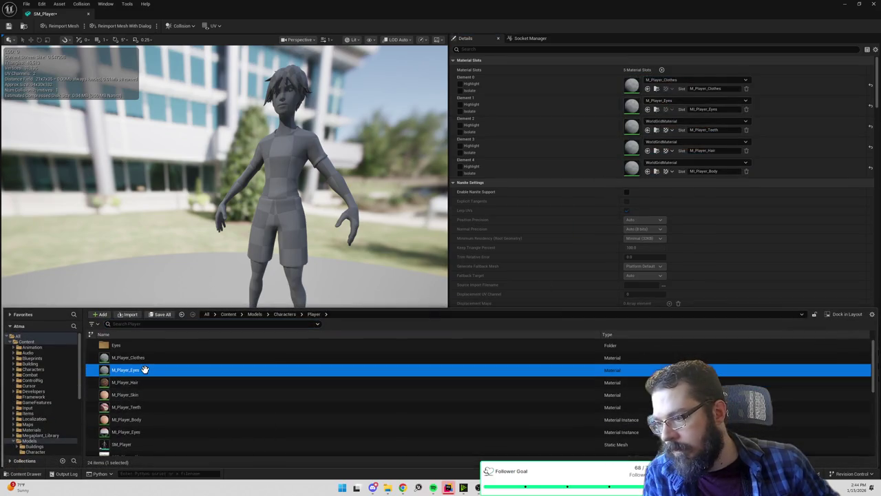
double_click(170, 369)
scroll(216, 282, down, 2)
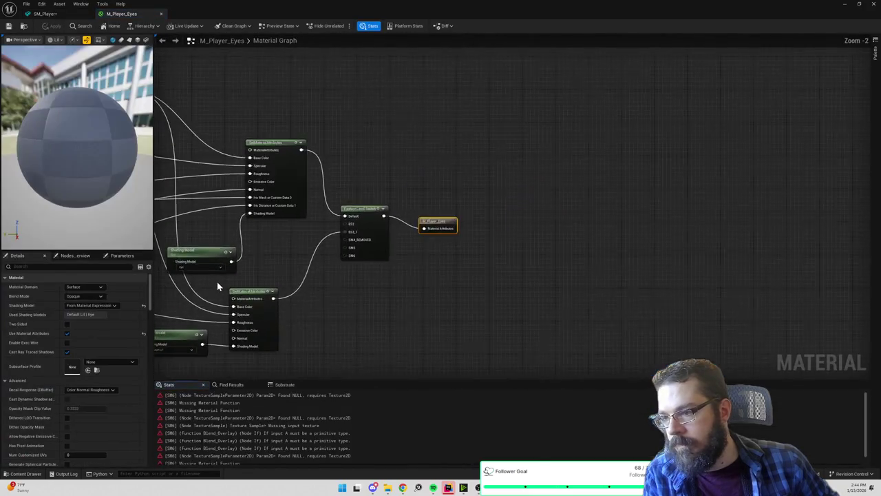
scroll(568, 258, up, 3)
scroll(585, 266, down, 4)
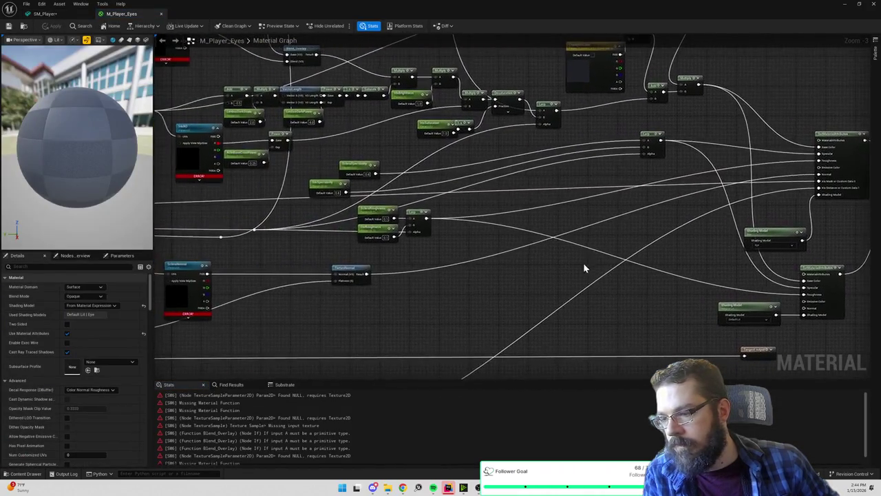
scroll(431, 247, up, 2)
scroll(407, 250, up, 3)
scroll(411, 244, down, 5)
scroll(379, 254, up, 2)
scroll(486, 238, up, 3)
drag(486, 238, 447, 252)
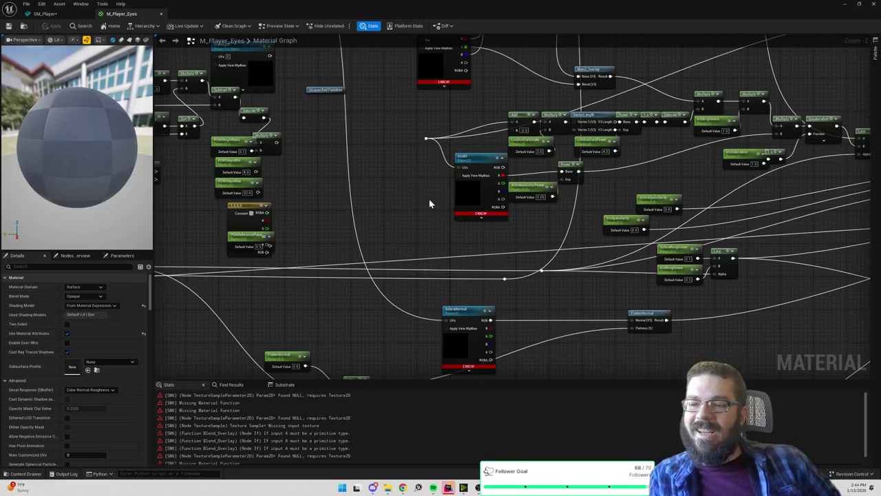
scroll(468, 208, down, 6)
drag(559, 218, 565, 219)
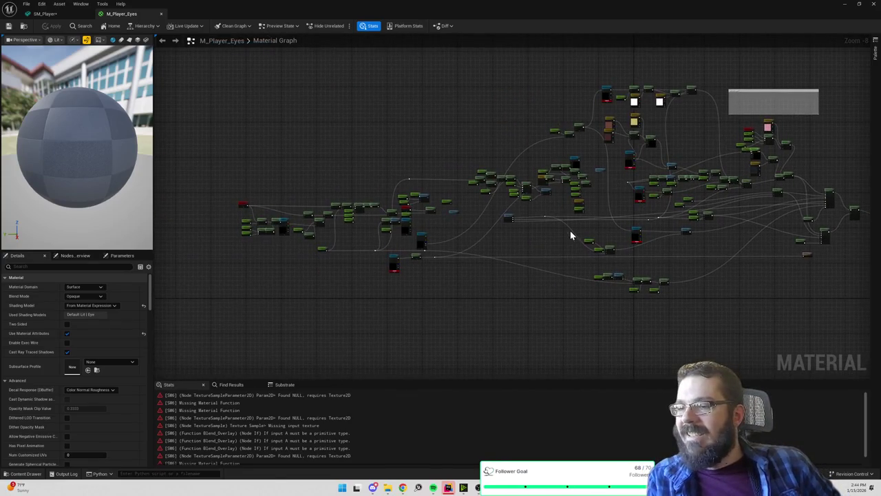
scroll(323, 227, up, 5)
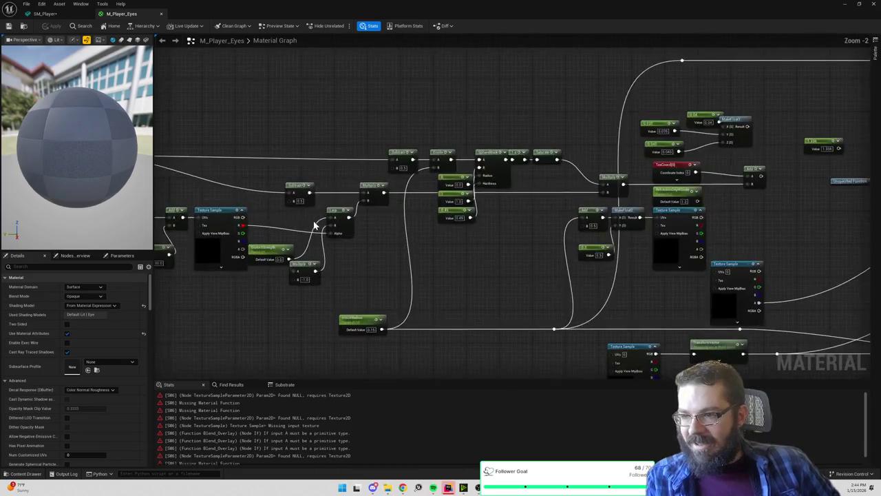
scroll(325, 226, down, 1)
scroll(627, 242, up, 1)
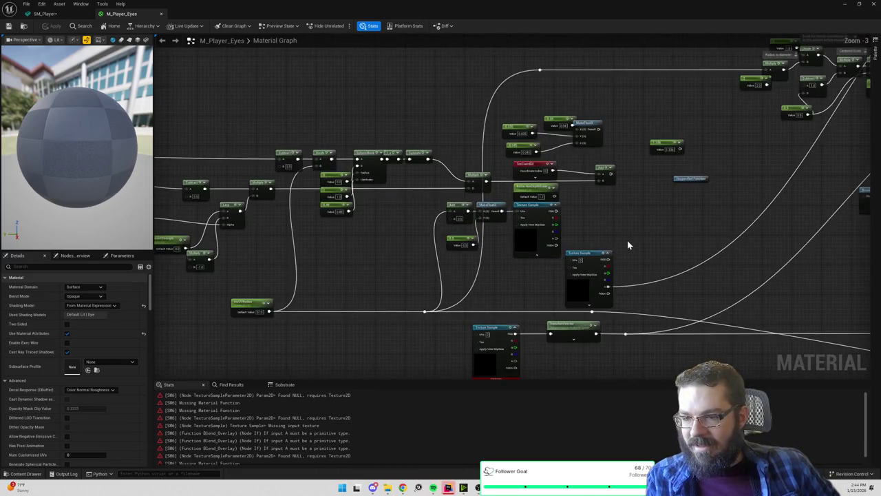
drag(654, 232, 307, 240)
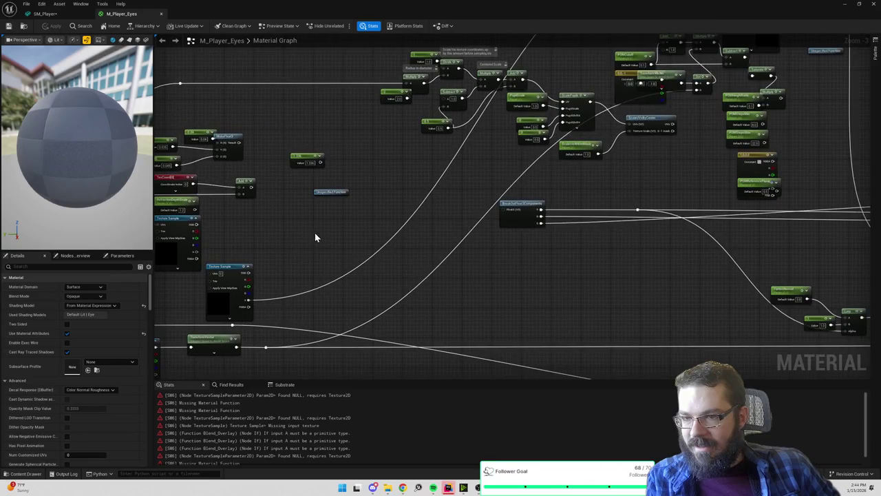
drag(688, 203, 342, 215)
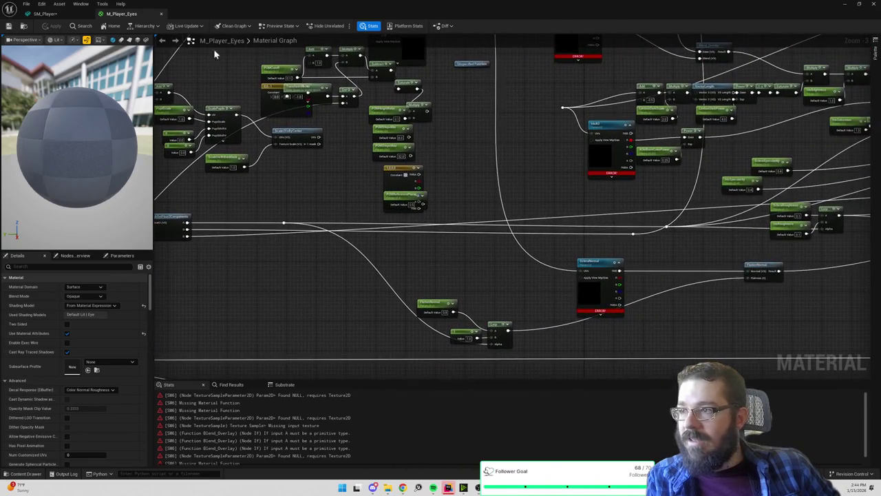
click(162, 15)
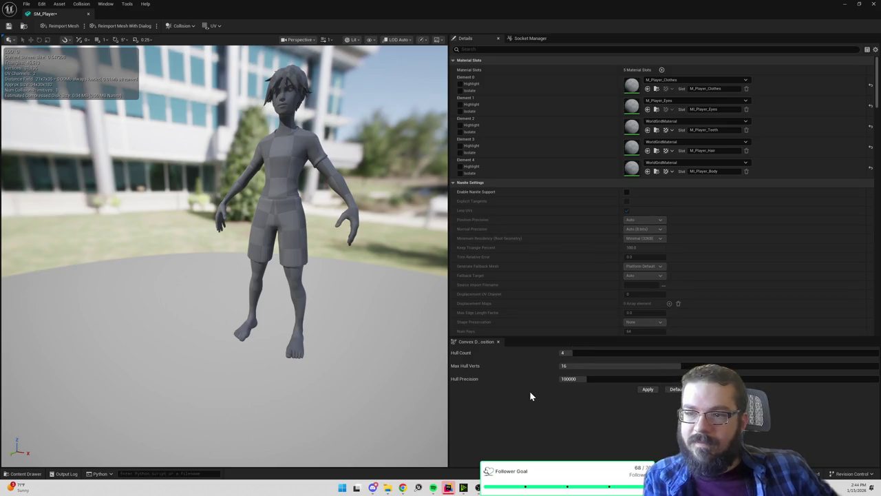
- Reopen the M_Player_Eyes material graph and inspect its Texture Sample node
key(ctrl+space)
double_click(179, 366)
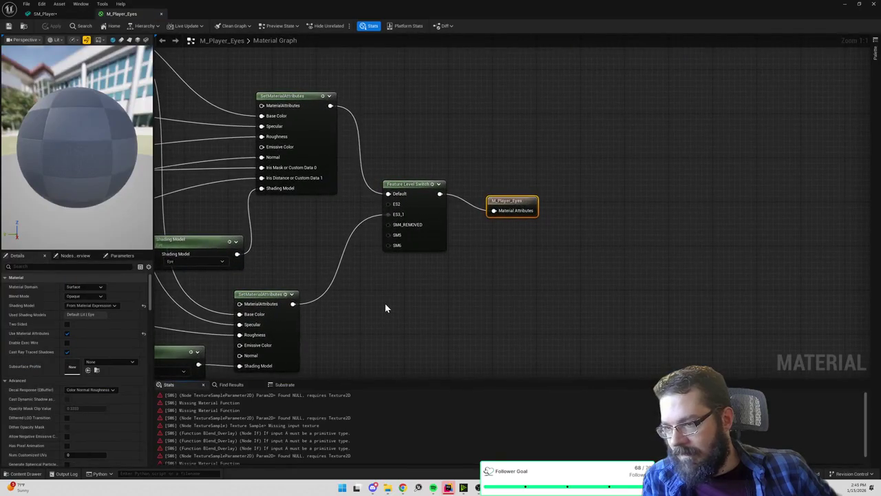
scroll(385, 307, down, 2)
scroll(673, 300, down, 8)
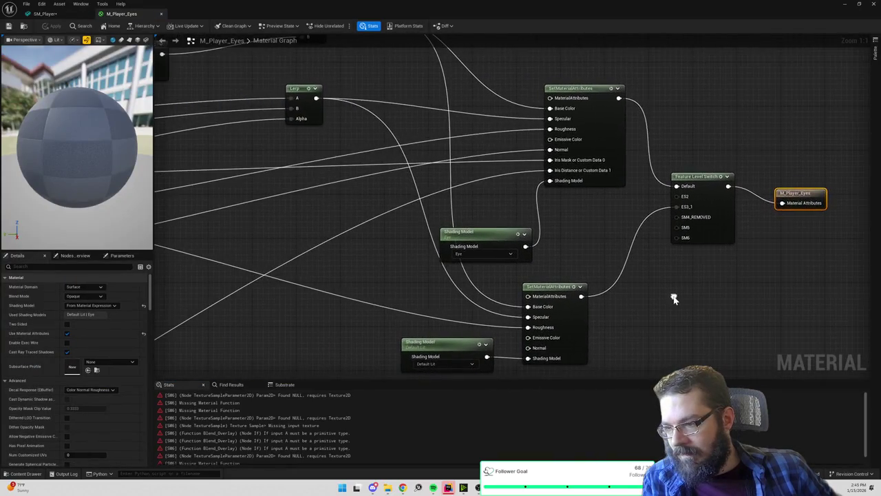
scroll(649, 291, up, 5)
scroll(624, 244, down, 5)
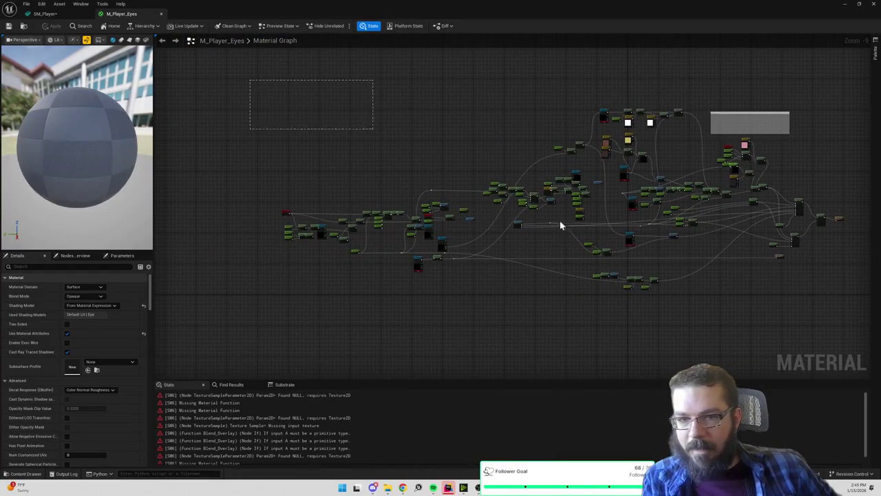
scroll(553, 142, up, 6)
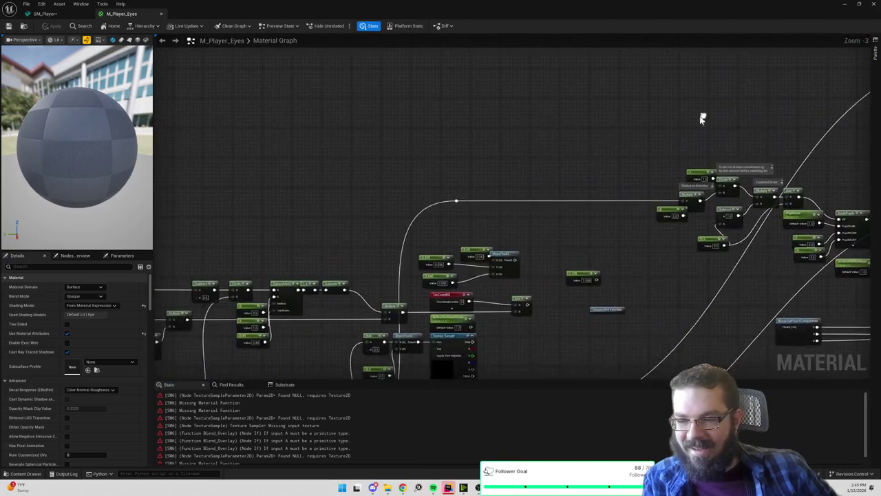
scroll(701, 118, down, 6)
scroll(492, 250, up, 6)
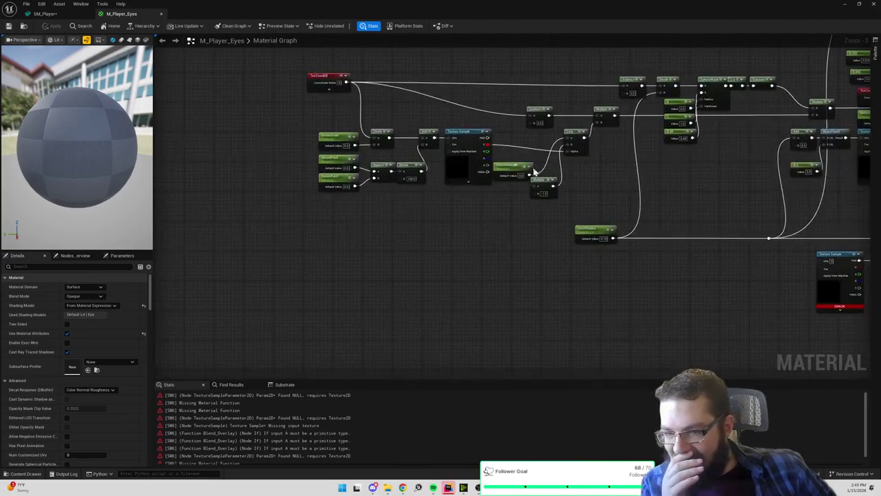
click(450, 176)
drag(687, 208, 521, 215)
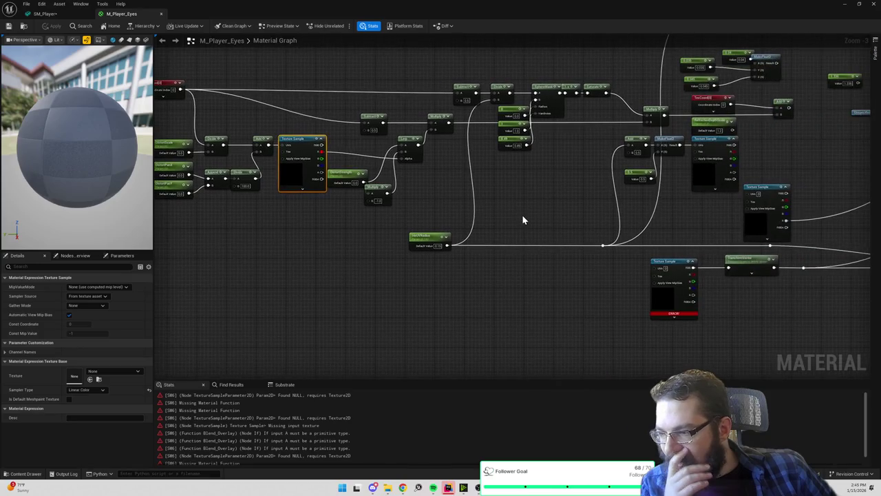
- Box-select a cluster of nodes in the eye material graph
key(ctrl+space)
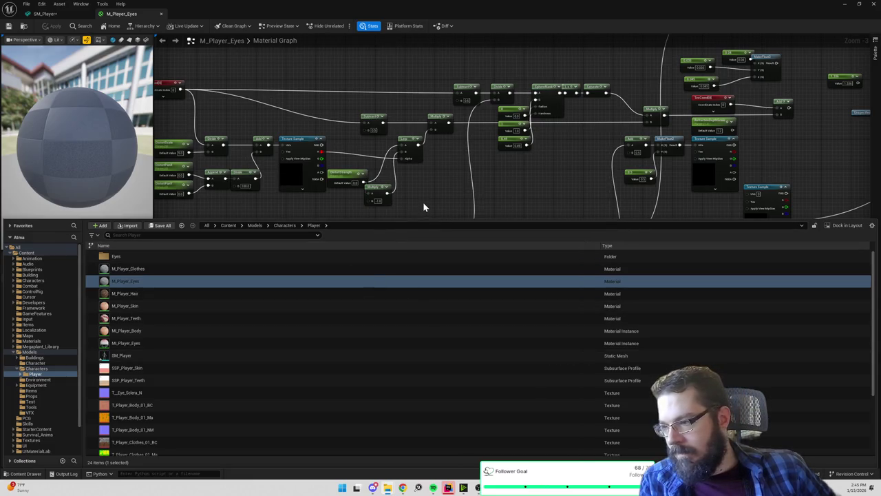
scroll(255, 321, down, 2)
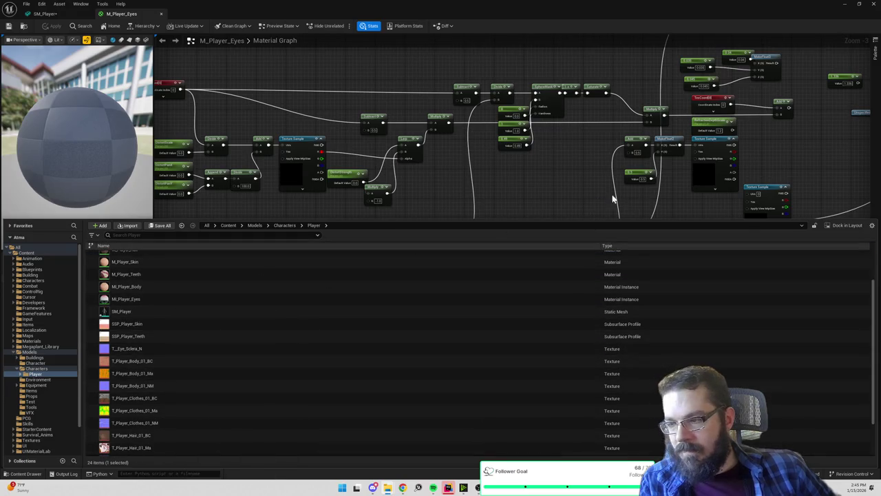
mouse_move(153, 373)
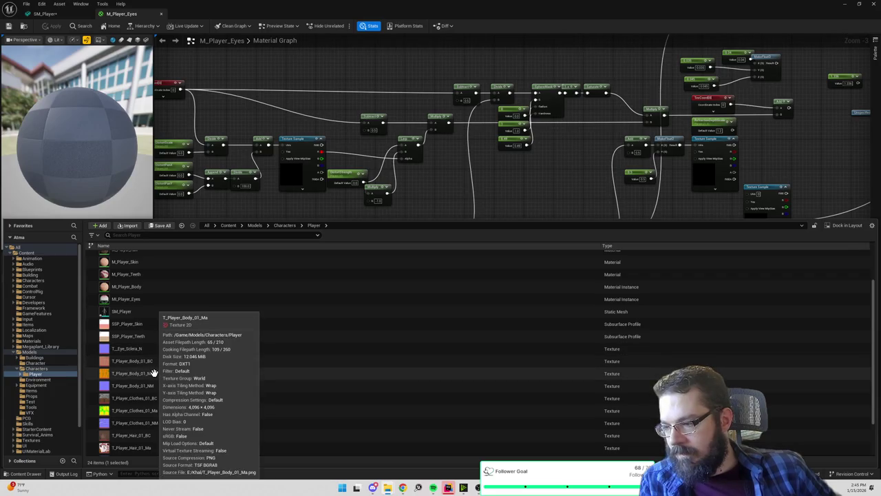
scroll(378, 205, down, 2)
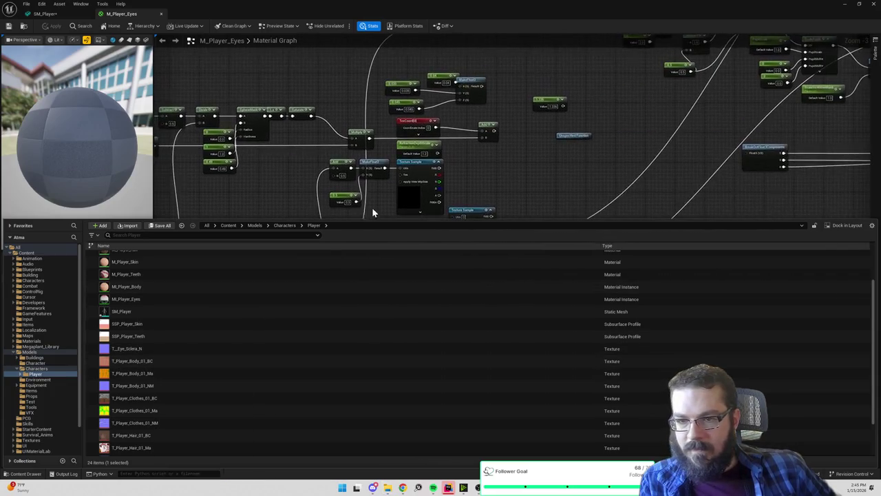
scroll(508, 183, down, 2)
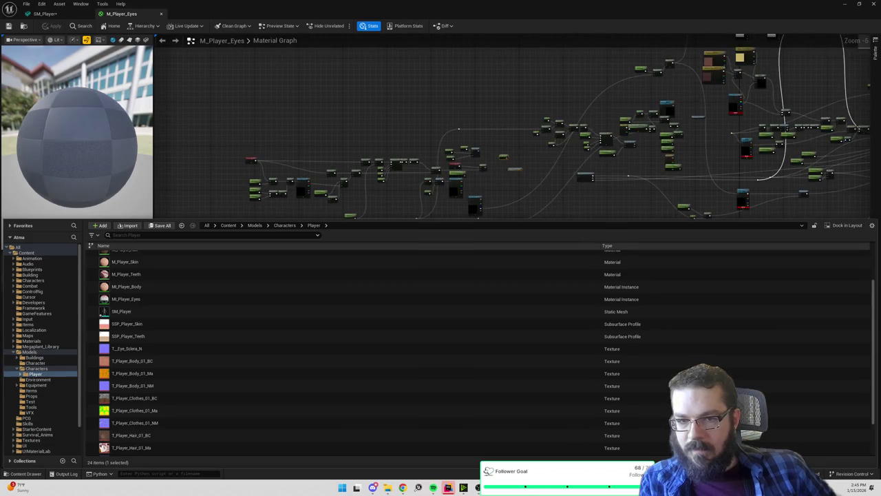
scroll(464, 161, down, 1)
scroll(467, 158, down, 3)
mouse_move(263, 53)
mouse_down()
mouse_move(652, 239)
mouse_move(734, 248)
mouse_up()
drag(700, 183, 700, 182)
scroll(700, 166, up, 5)
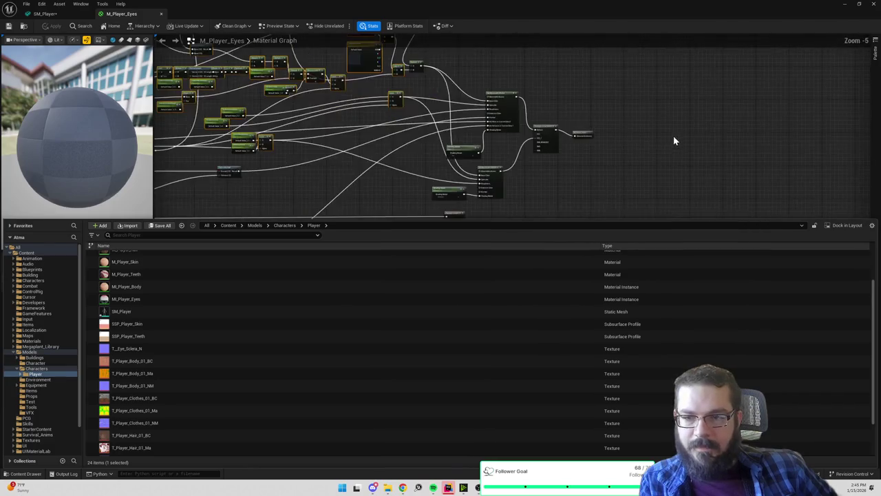
scroll(591, 133, up, 6)
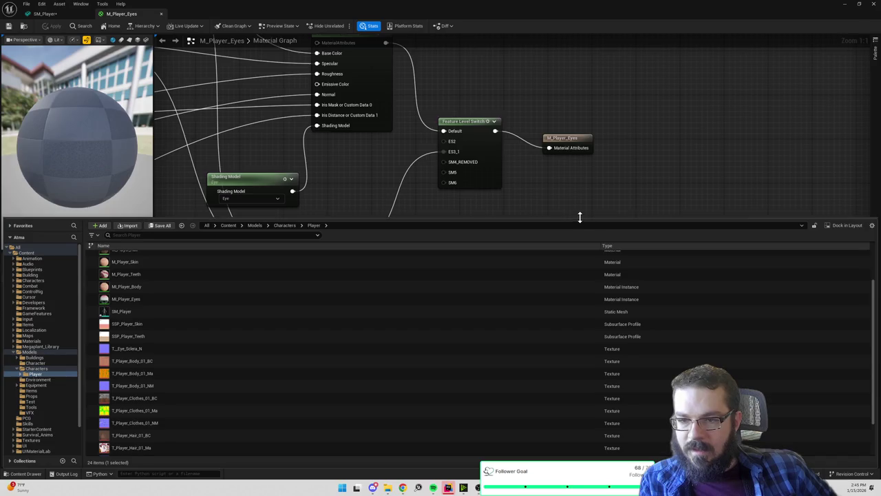
- Close the Content Drawer and pan to the M_Player_Eyes output and Feature Level Switch
drag(582, 217, 581, 265)
mouse_move(550, 153)
mouse_down()
mouse_move(637, 218)
mouse_move(716, 216)
mouse_up()
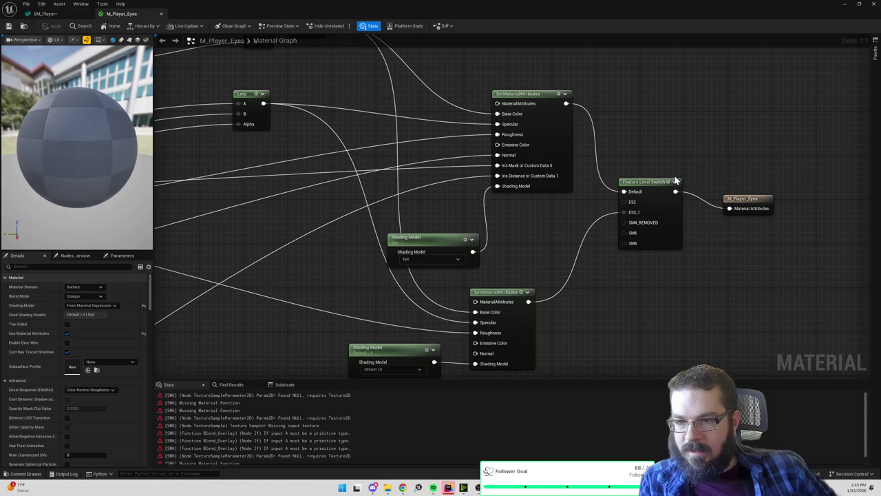
scroll(675, 179, down, 5)
scroll(675, 180, up, 5)
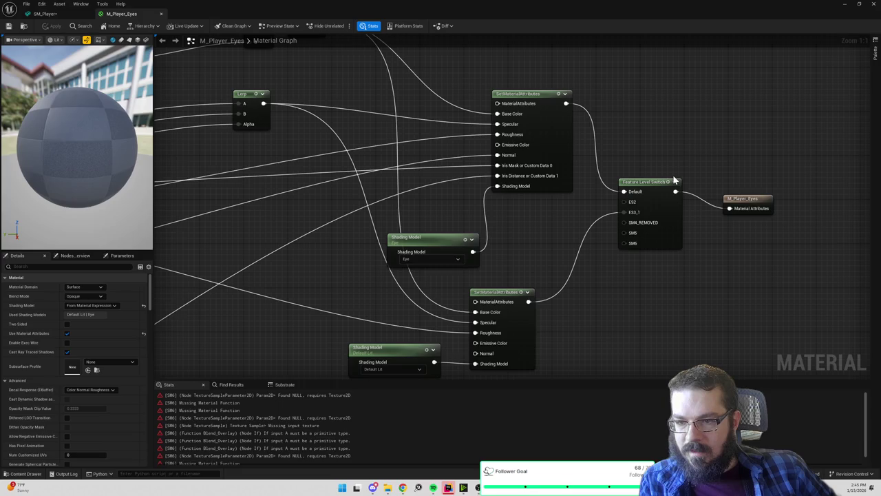
drag(707, 208, 675, 179)
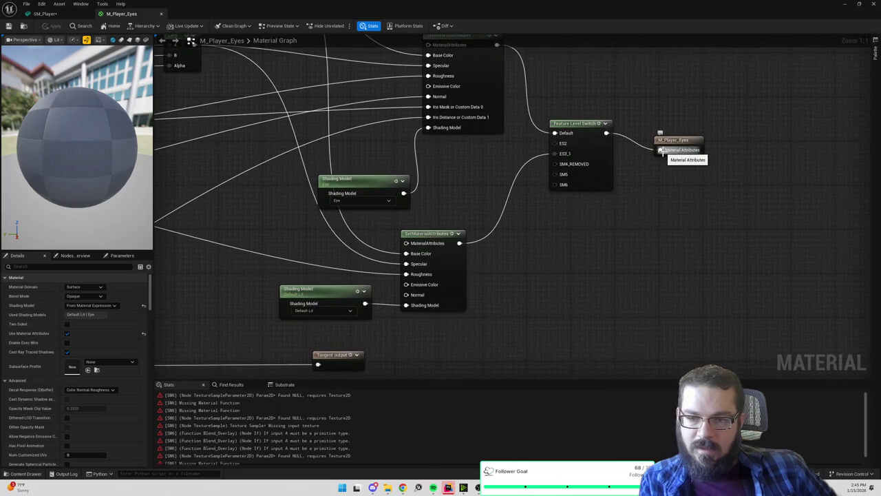
- Replace the Feature Level Switch link with a new MakeMaterialAttributes node feeding the output
alt+click(662, 150)
drag(662, 150, 706, 305)
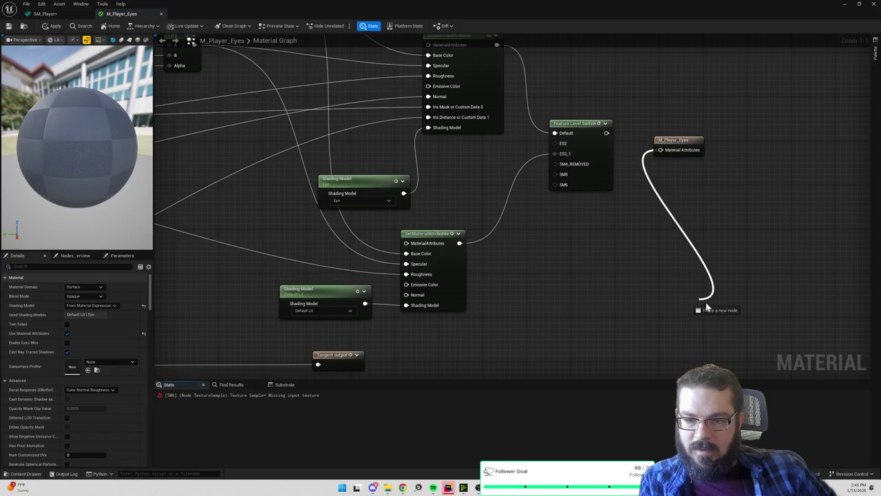
text(make m)
key(Return)
mouse_move(752, 370)
mouse_down()
mouse_move(647, 195)
mouse_move(660, 277)
mouse_up()
click(571, 254)
- Return to the SM_Player mesh editor
key(ctrl+space)
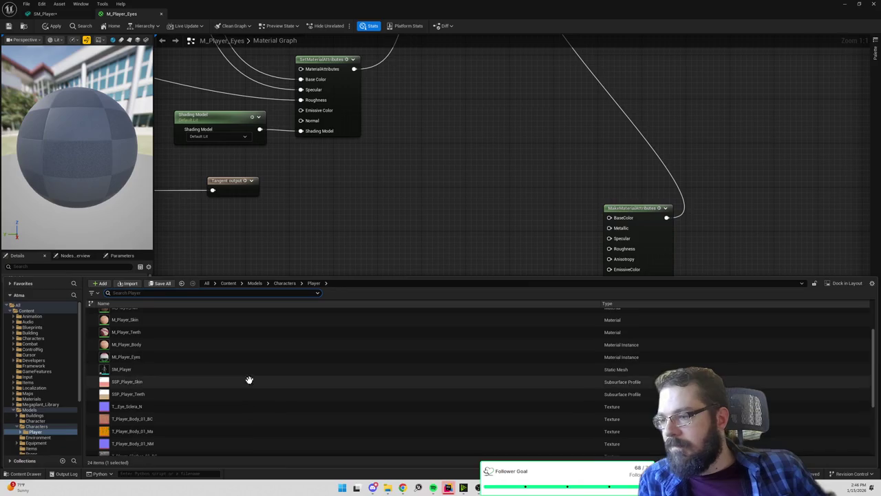
key(ctrl+space)
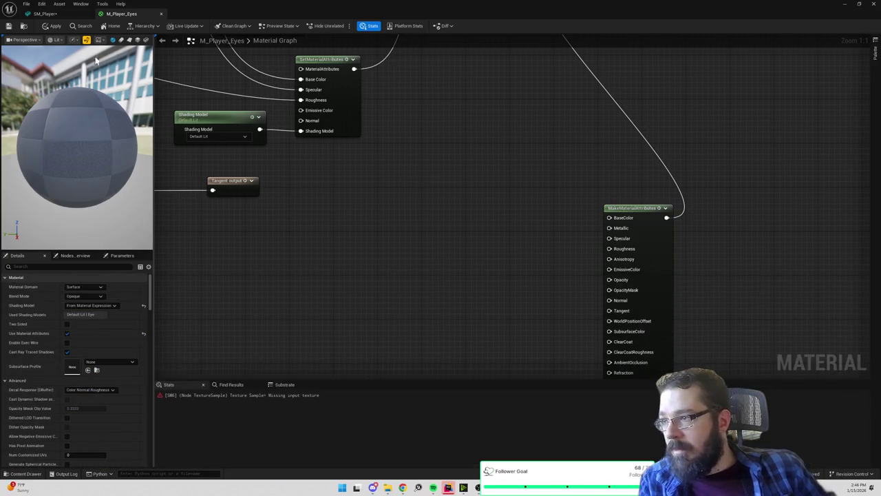
click(43, 14)
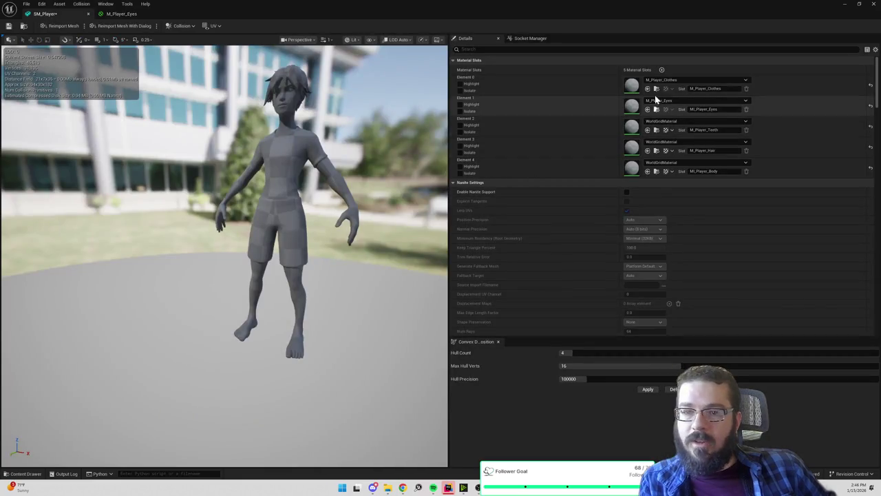
- Set the top Texture Sample in M_Player_Clothes to T_Player_Clothes_01_BC
key(ctrl+space)
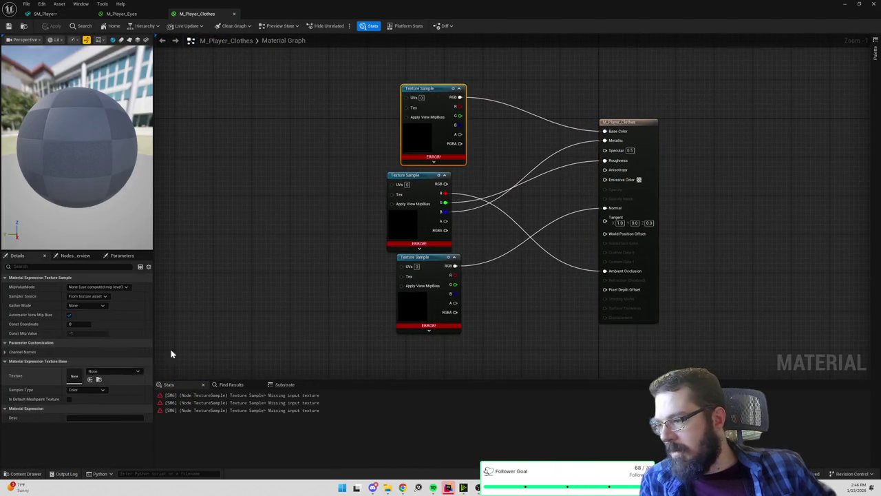
key(ctrl+space)
scroll(185, 374, down, 5)
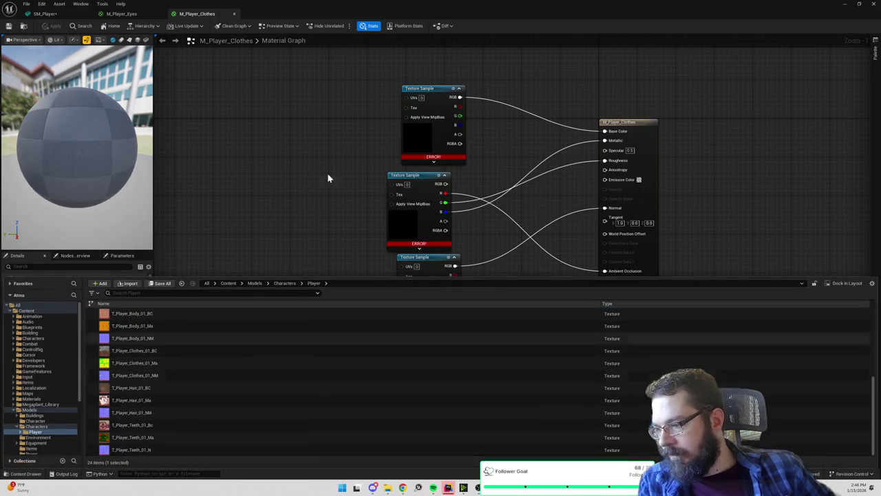
click(424, 150)
click(109, 373)
text(clothes)
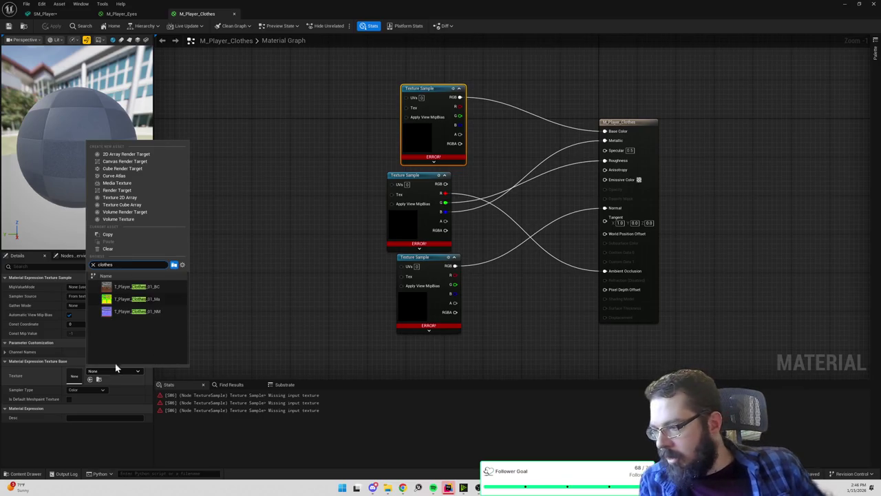
click(149, 287)
- Assign T_Player_Clothes_01_Ma and _NM to the middle and bottom samples, then apply
click(417, 224)
click(105, 370)
text(clothes)
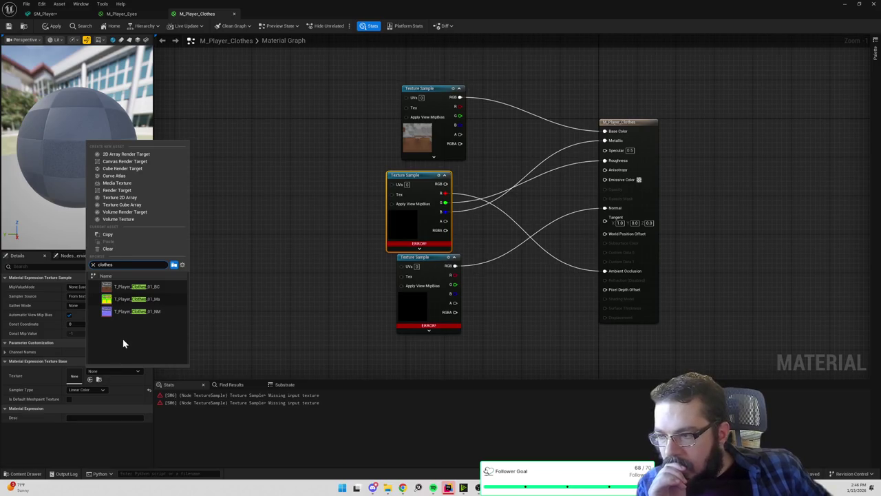
click(146, 298)
click(413, 306)
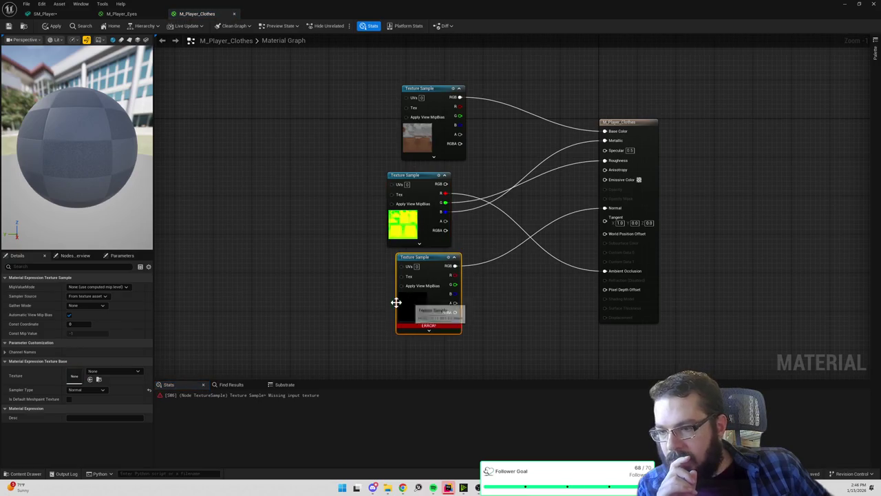
click(107, 373)
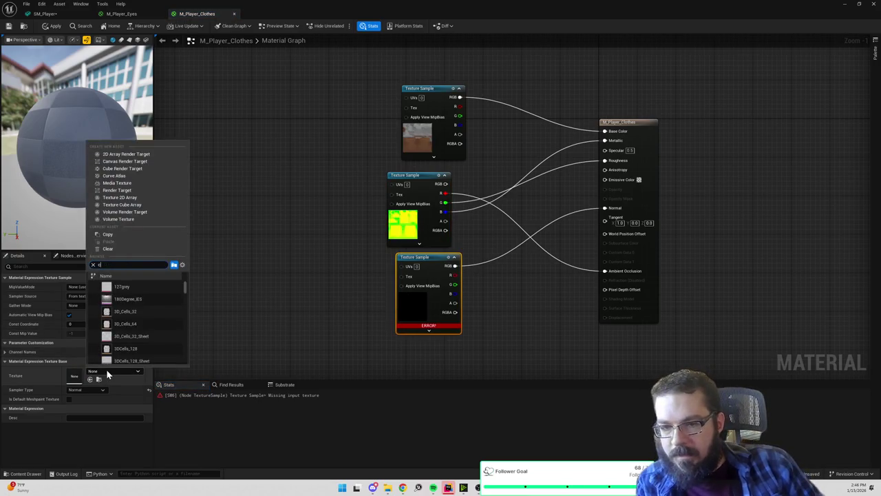
click(150, 311)
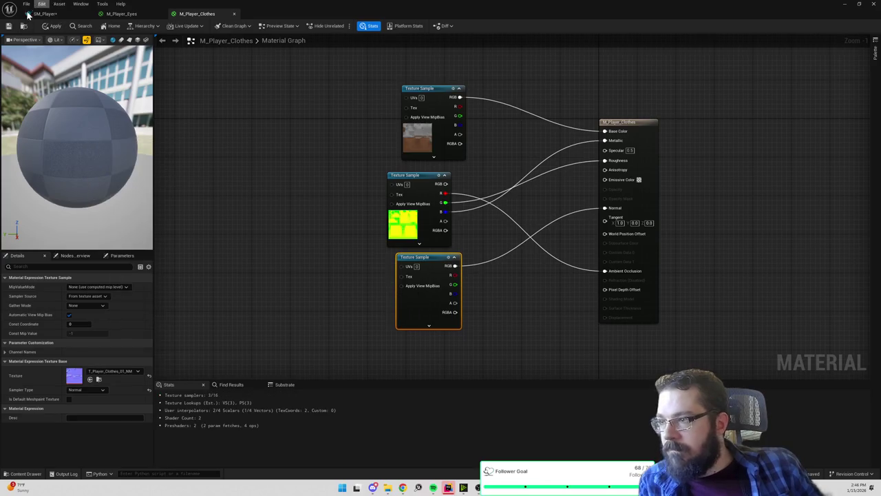
click(56, 28)
click(59, 15)
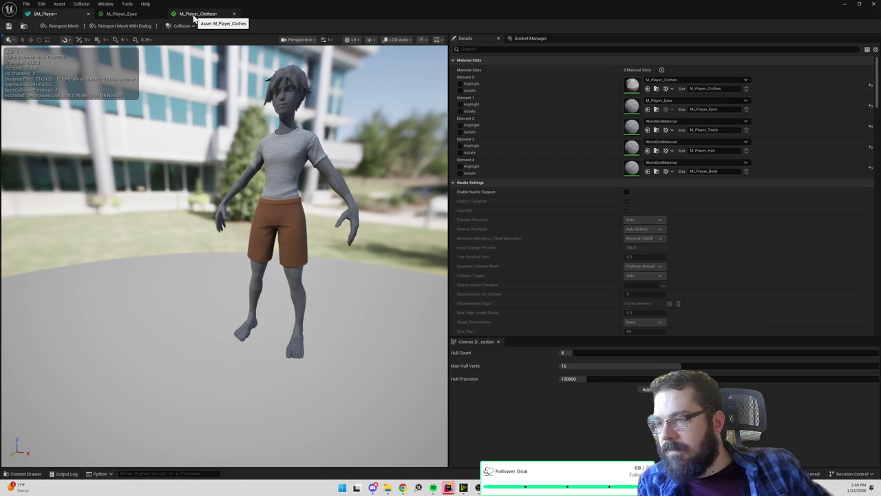
- Pan the M_Player_Eyes graph to reveal the MakeMaterialAttributes pins
click(126, 15)
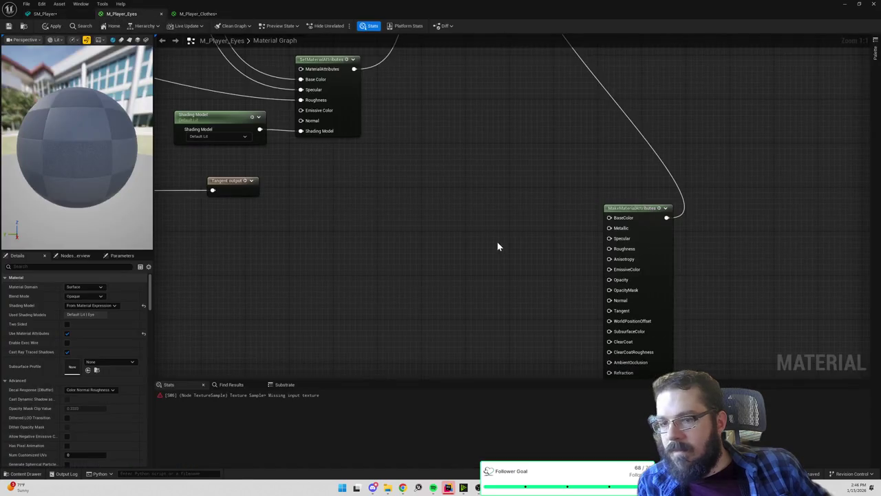
drag(498, 246, 495, 237)
drag(439, 207, 424, 187)
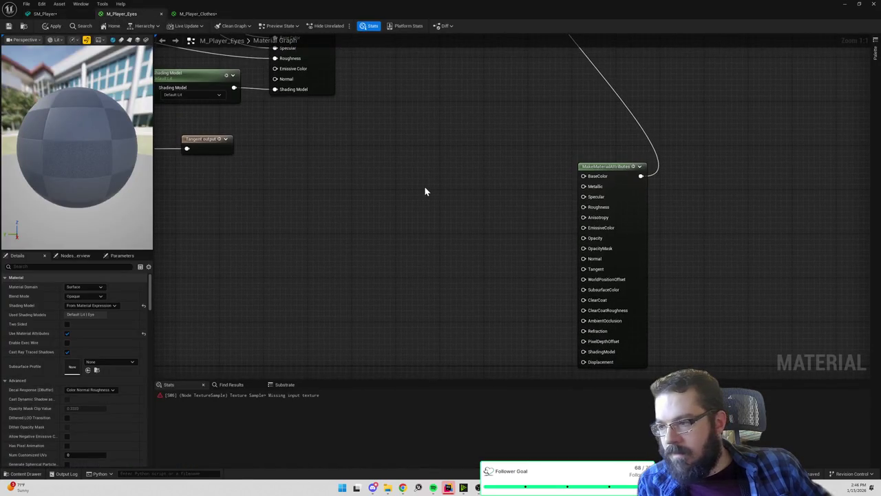
- Browse to the Player folder materials and select M_Player_Hair
key(ctrl+space)
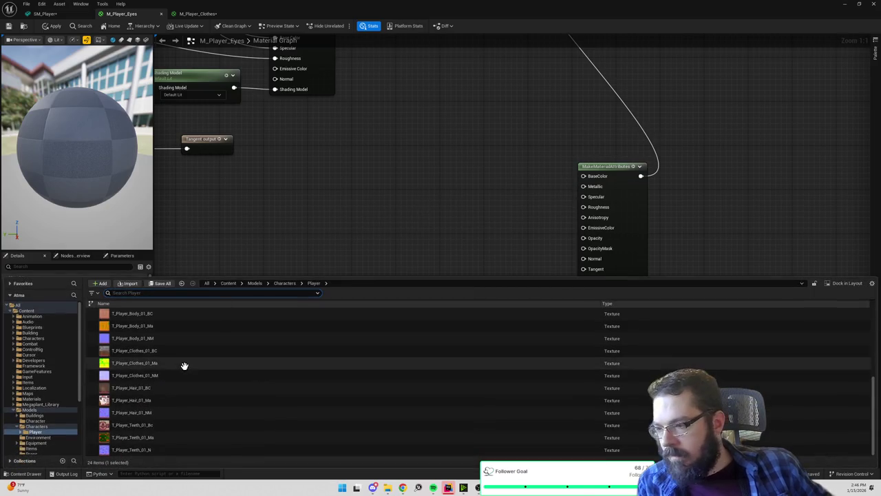
scroll(180, 371, down, 3)
scroll(181, 365, up, 1)
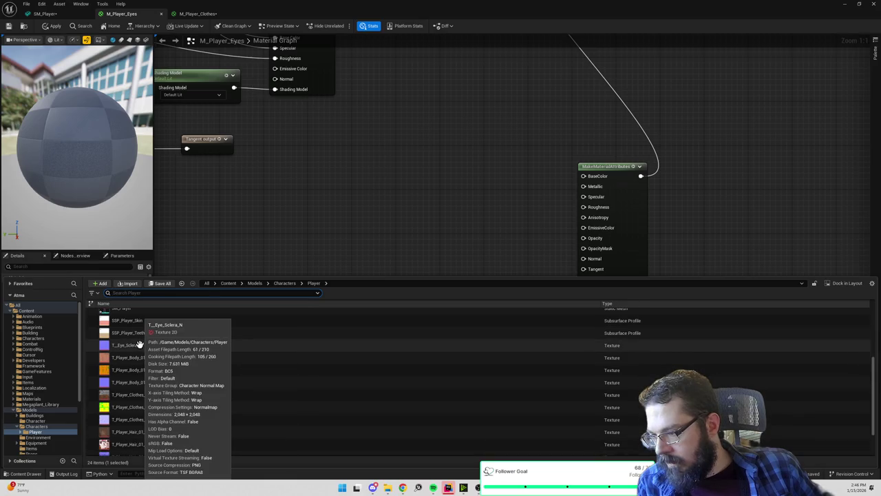
scroll(218, 380, down, 3)
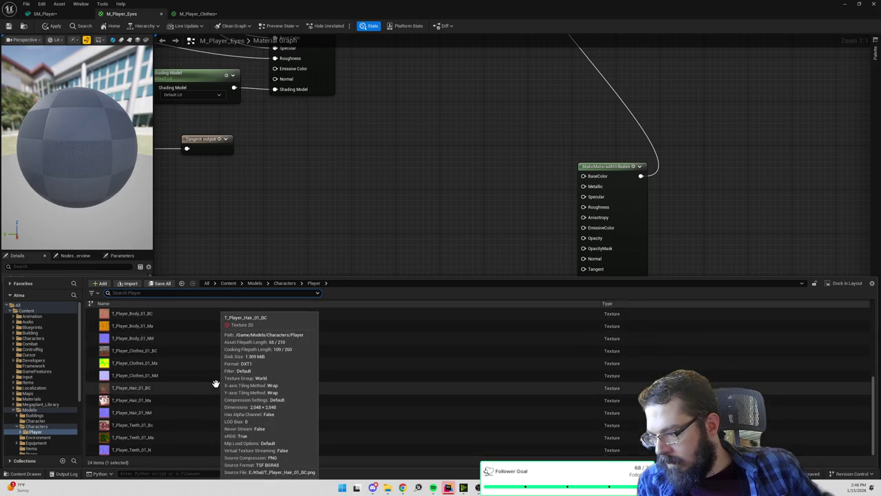
scroll(244, 380, up, 5)
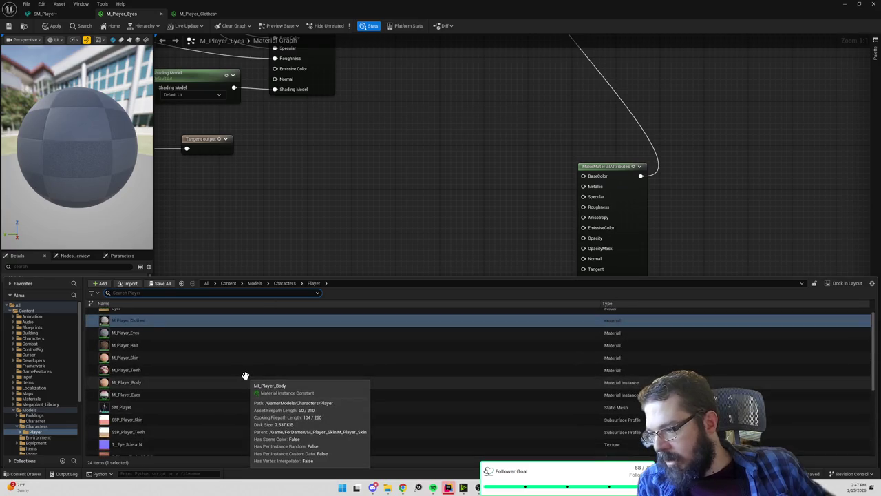
click(23, 27)
click(23, 28)
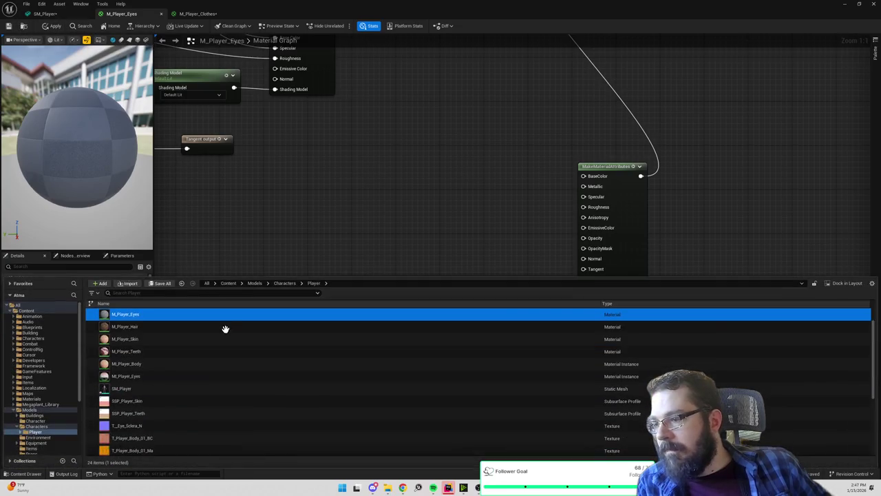
click(161, 329)
- Open M_Player_Hair and set its top Texture Sample to T_Player_Hair_01_BC
double_click(164, 331)
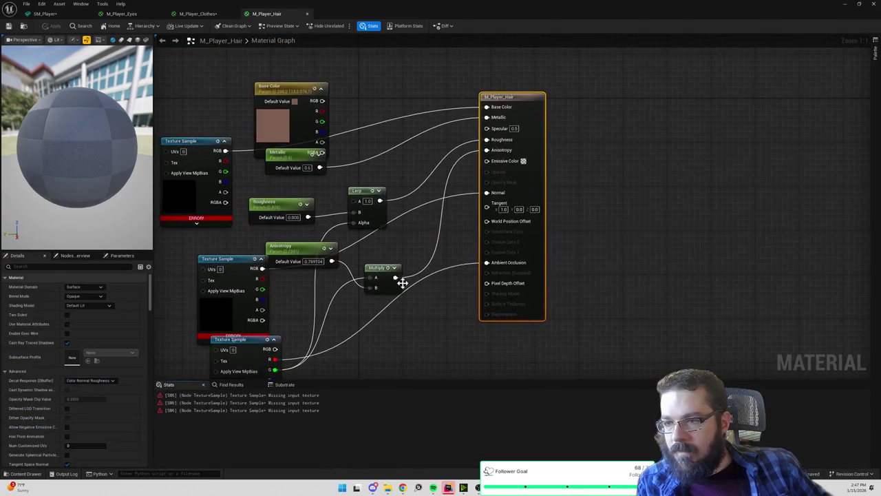
scroll(417, 285, down, 4)
scroll(417, 285, up, 4)
drag(384, 295, 458, 280)
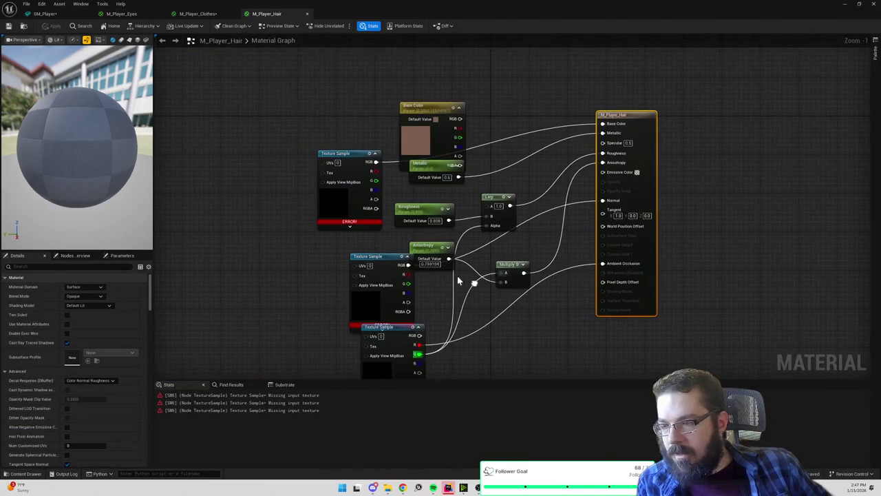
click(345, 215)
click(109, 372)
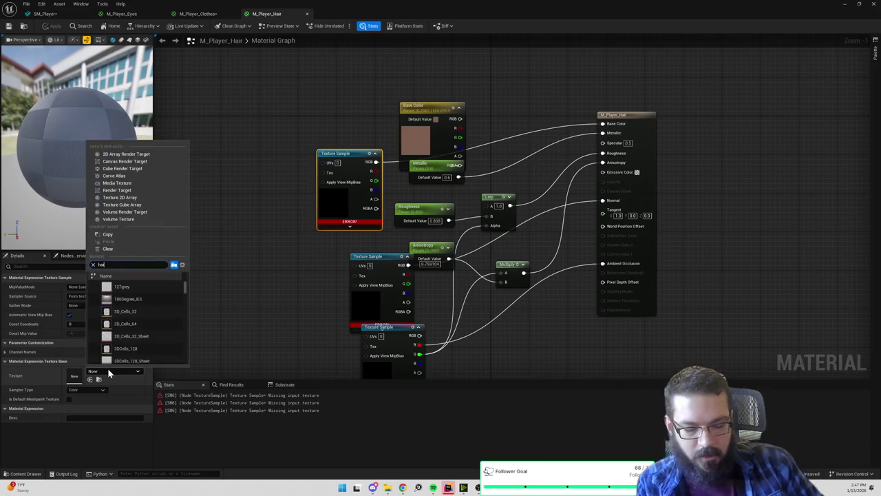
text(ir)
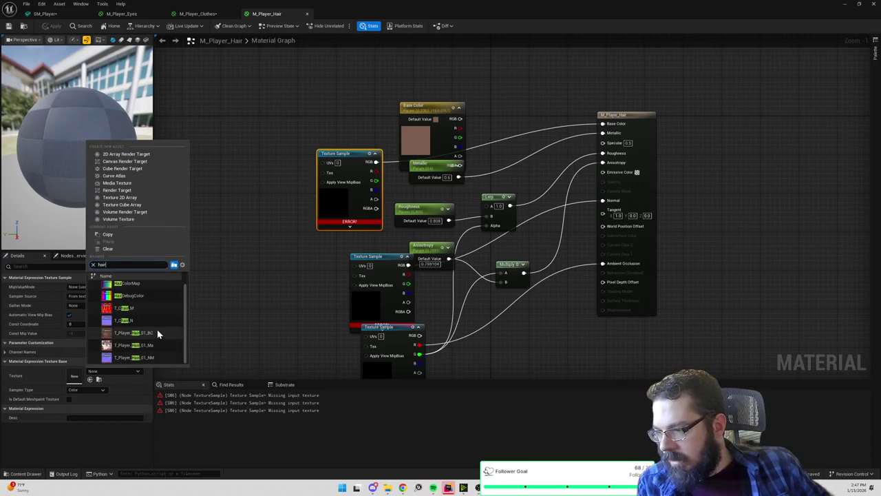
click(150, 334)
- Assign the hair Ma and T_Player_Hair_01_NM textures to the middle and bottom samples, then apply
click(115, 371)
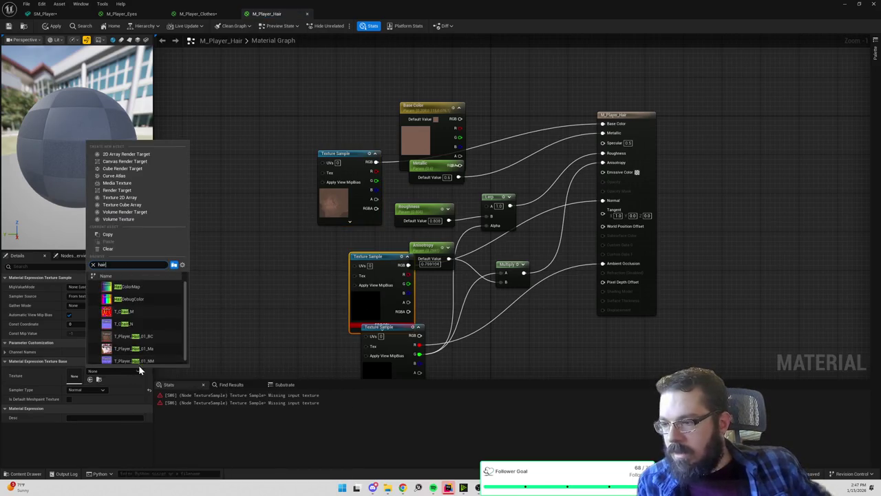
scroll(149, 349, down, 1)
click(152, 347)
click(374, 361)
click(114, 370)
text(hair)
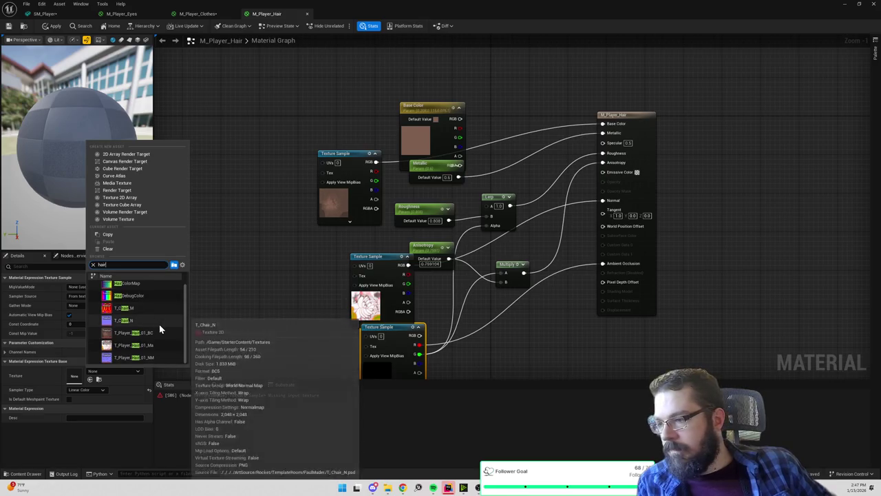
click(153, 360)
click(55, 26)
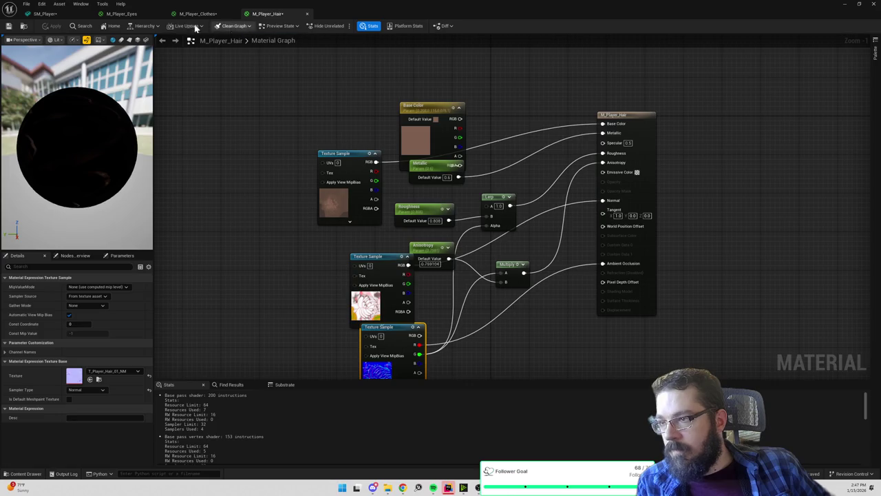
click(46, 14)
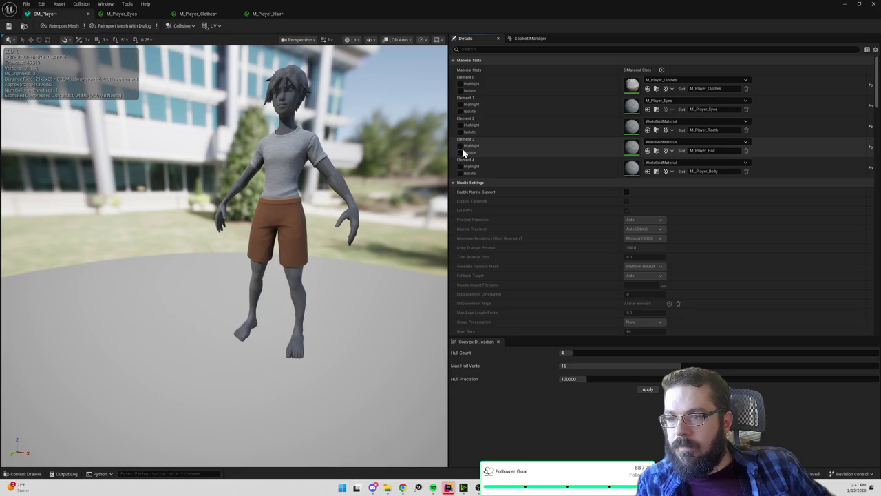
- Set Elements 4, 3 and 2 to M_Player_Skin, M_Player_Hair and M_Player_Teeth, then browse to M_Player_Skin
click(674, 163)
text(skin)
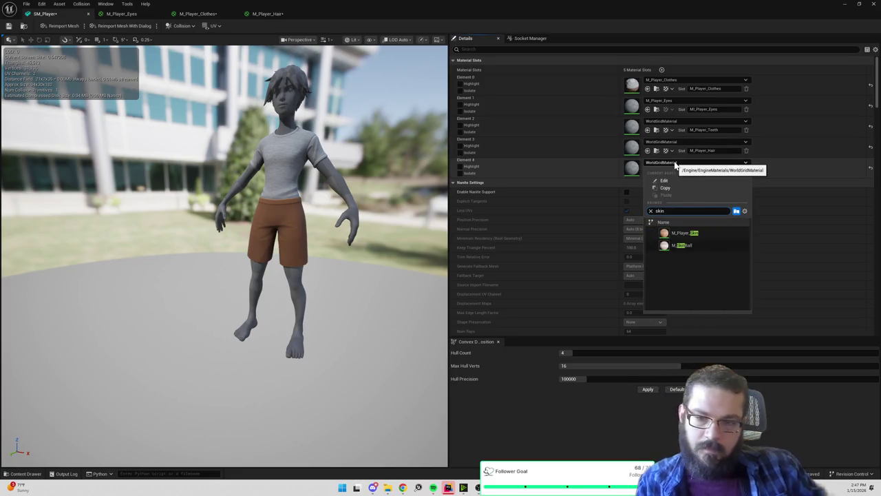
click(681, 233)
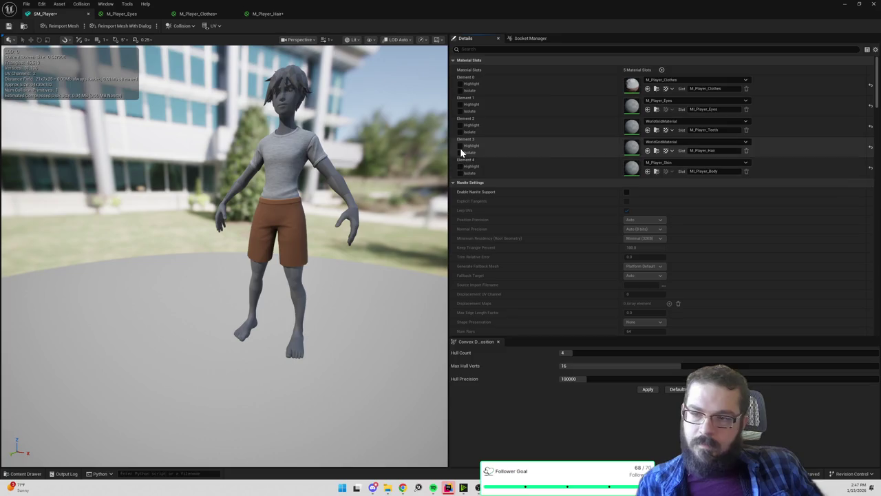
click(702, 142)
text(hair)
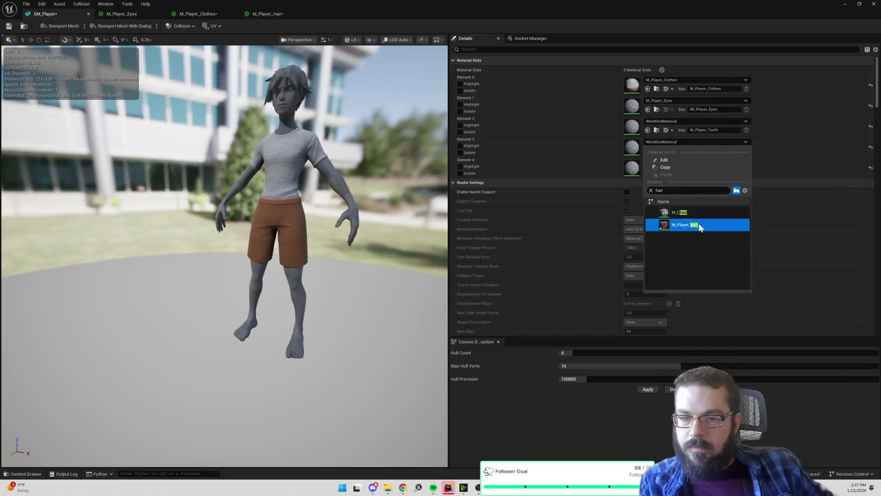
click(700, 226)
click(461, 126)
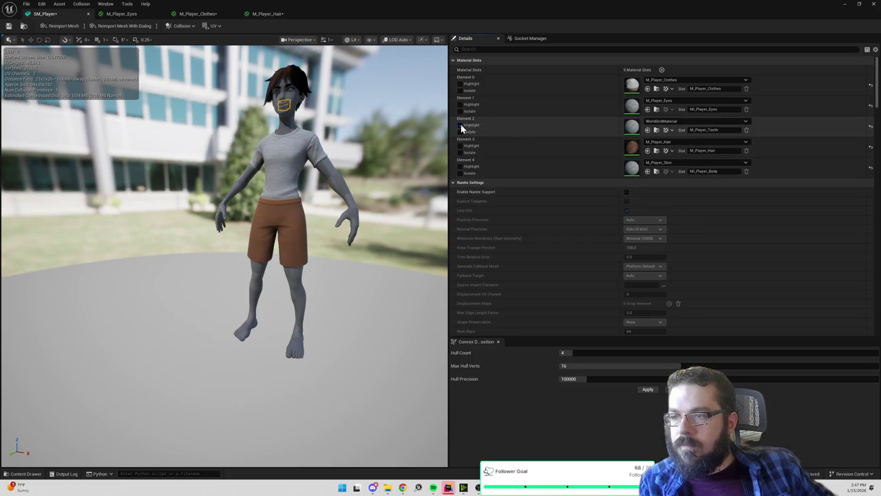
click(685, 121)
text(player)
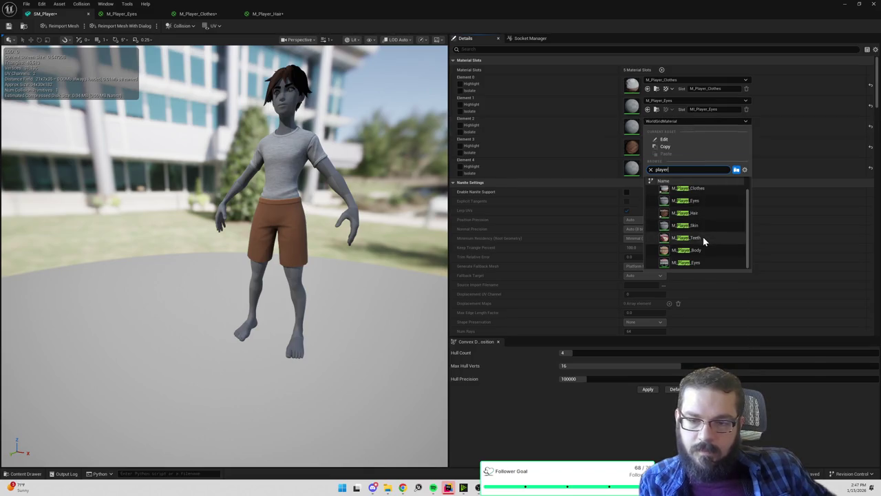
click(703, 237)
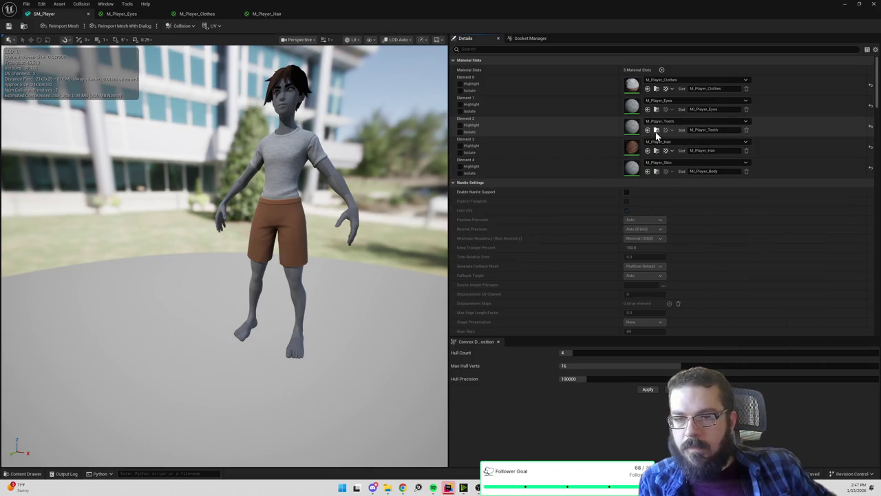
click(656, 172)
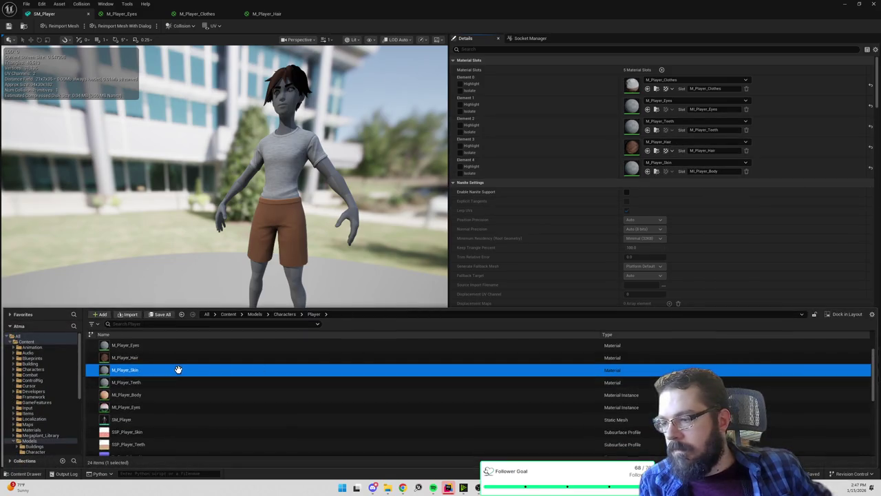
- Open M_Player_Skin and inspect its texture parameter nodes
double_click(358, 370)
scroll(622, 266, up, 3)
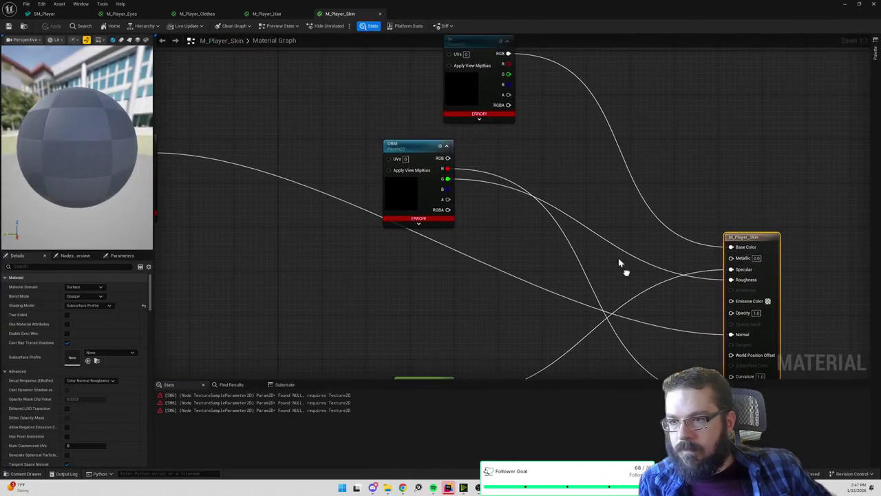
scroll(539, 201, down, 1)
click(519, 142)
drag(487, 193, 511, 219)
key(Escape)
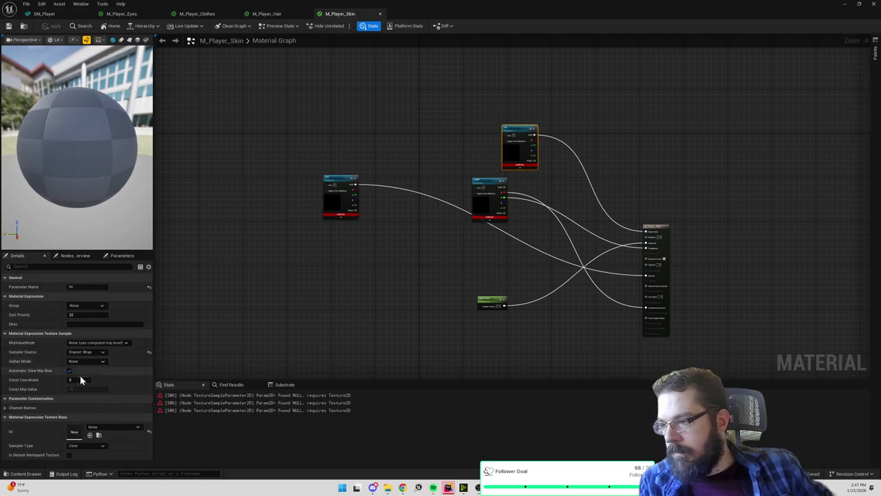
click(100, 430)
click(324, 328)
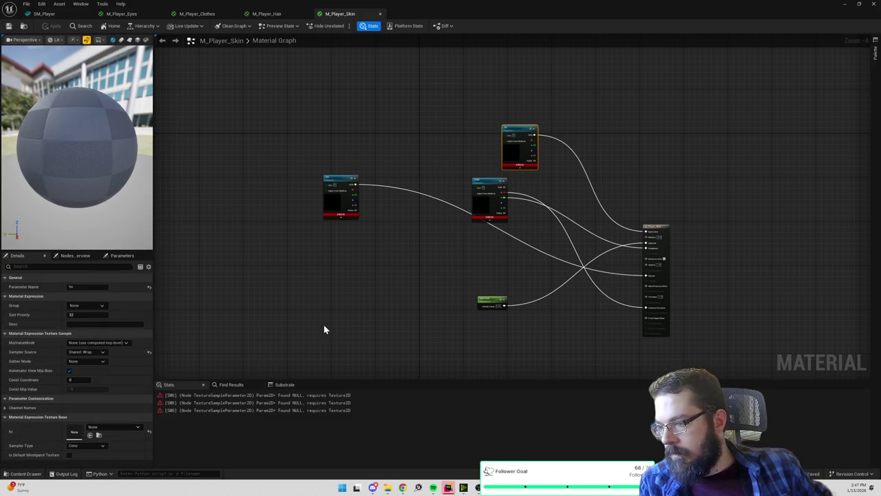
- Set the bc parameter to T_Player_Body_01_BC
click(520, 148)
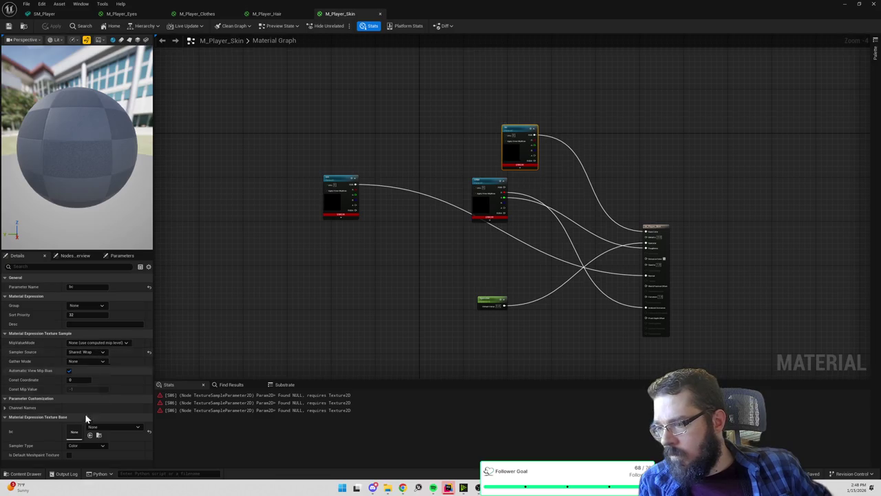
click(111, 428)
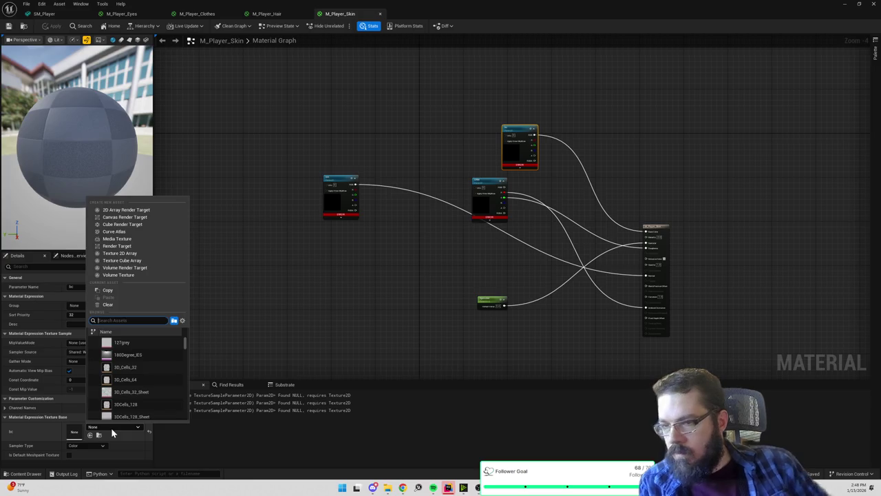
text(skin)
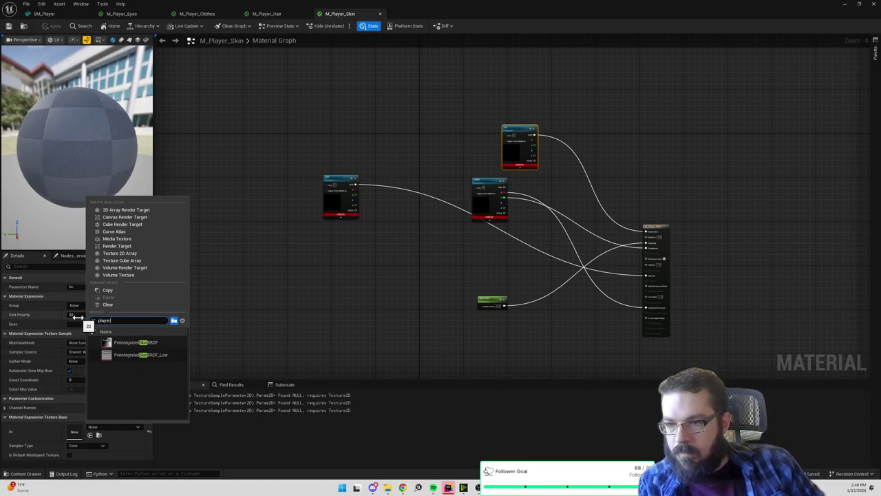
scroll(138, 361, down, 3)
scroll(138, 362, down, 1)
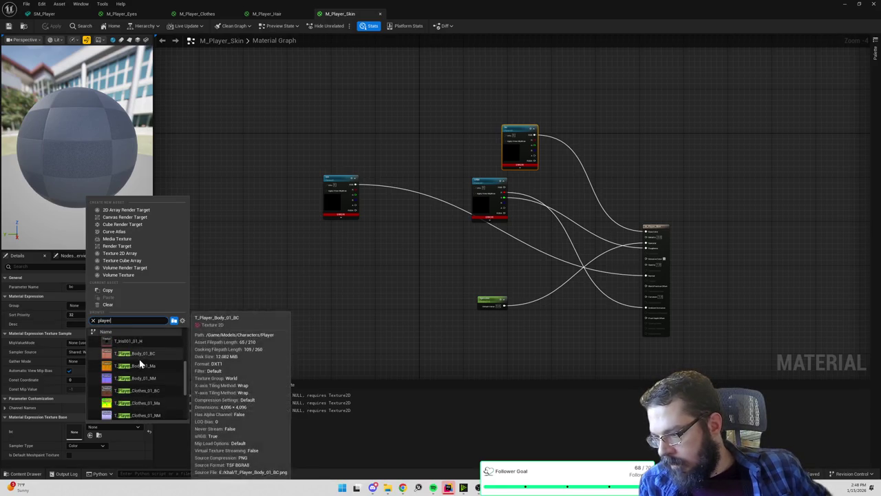
click(137, 362)
- Set nrm to T_Player_Body_01_NM and ORM to T_Player_Body_01_Ma
click(336, 200)
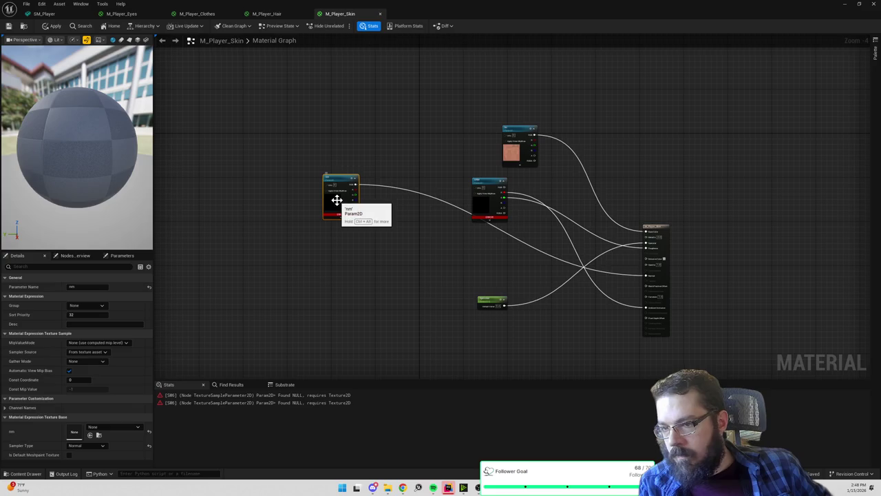
click(110, 429)
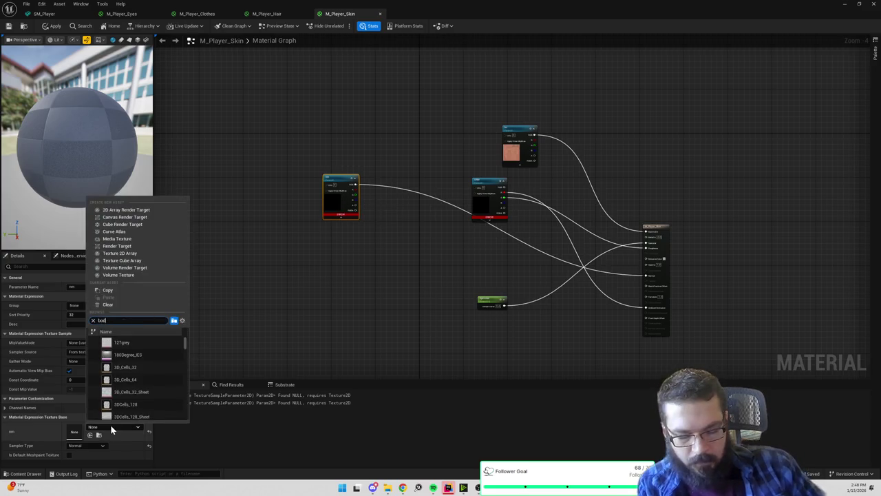
click(146, 368)
click(479, 211)
click(106, 428)
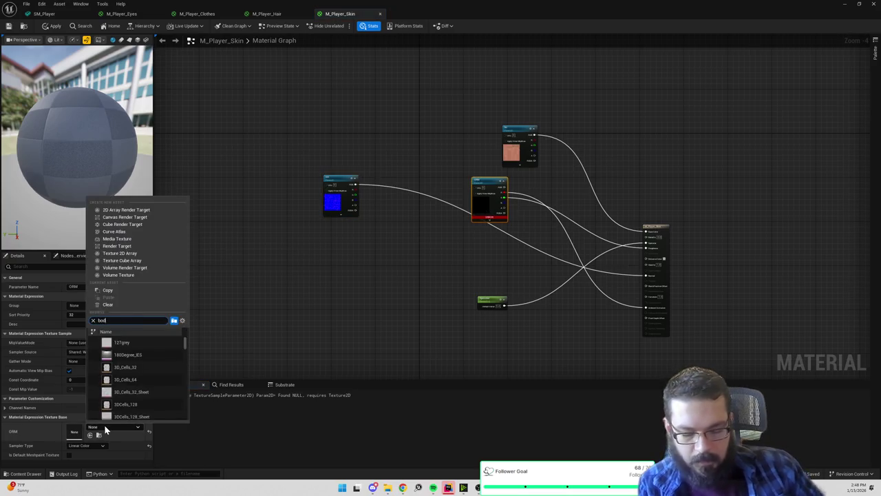
click(127, 354)
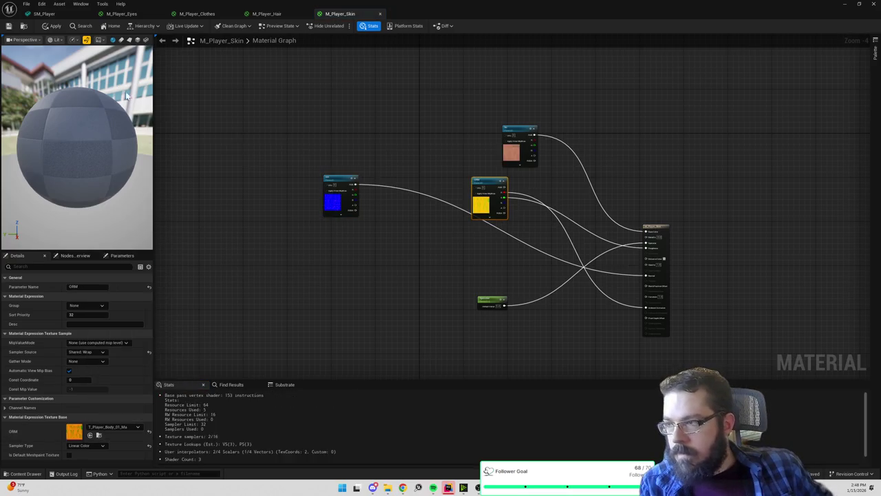
- Apply the skin material and reframe the textured character in the SM_Player viewport
click(56, 26)
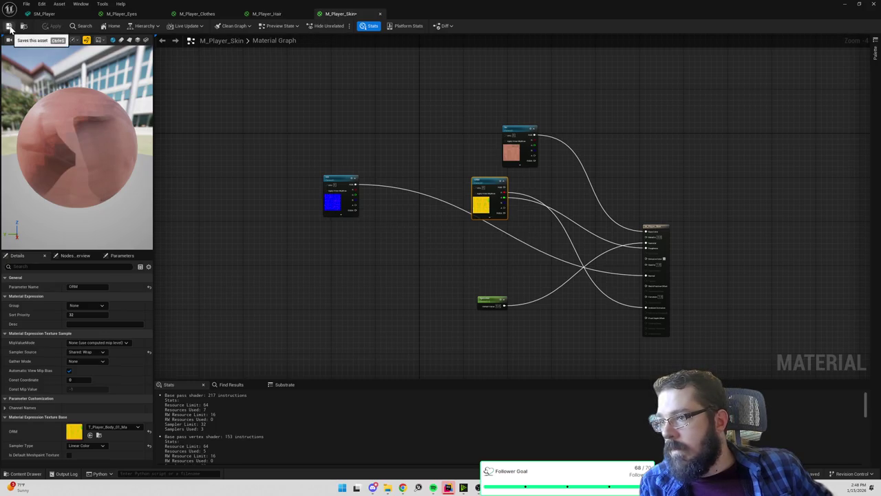
click(46, 14)
drag(228, 227, 237, 272)
mouse_move(255, 155)
mouse_down()
mouse_move(255, 146)
mouse_move(255, 155)
mouse_up()
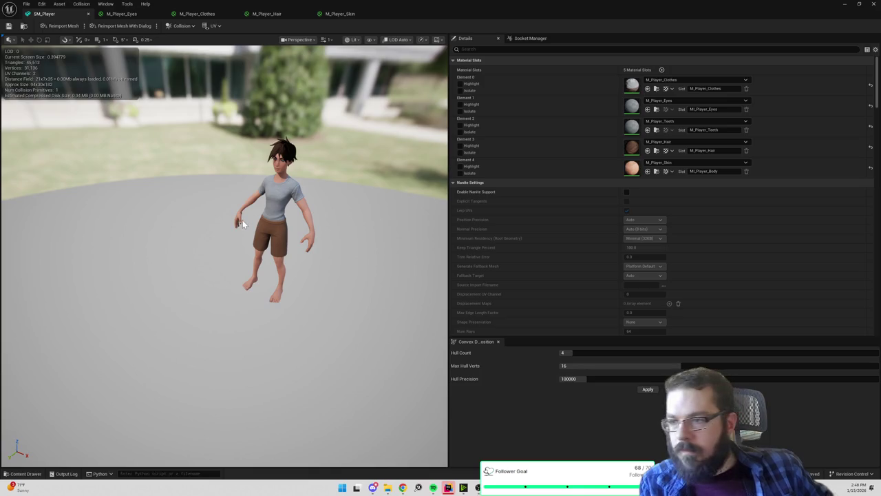
- Duplicate SM_Player as SM_Player1 in the content browser, then delete that copy again
mouse_move(227, 248)
mouse_down()
mouse_move(234, 221)
mouse_move(214, 241)
mouse_up()
drag(124, 70, 110, 69)
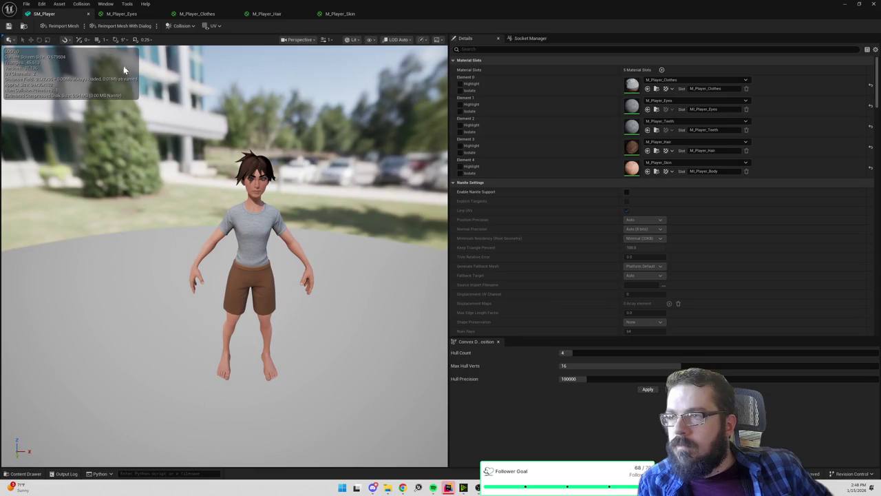
click(23, 27)
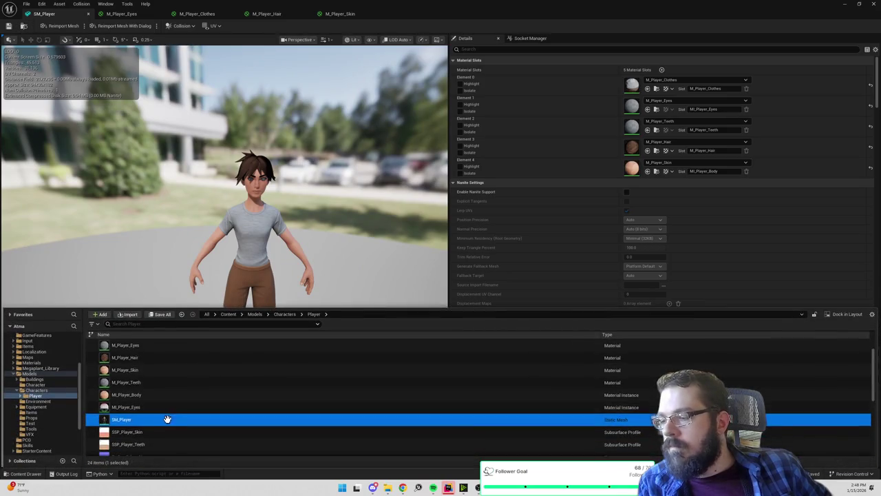
scroll(152, 410, down, 1)
click(138, 399)
click(145, 387)
key(ctrl+d)
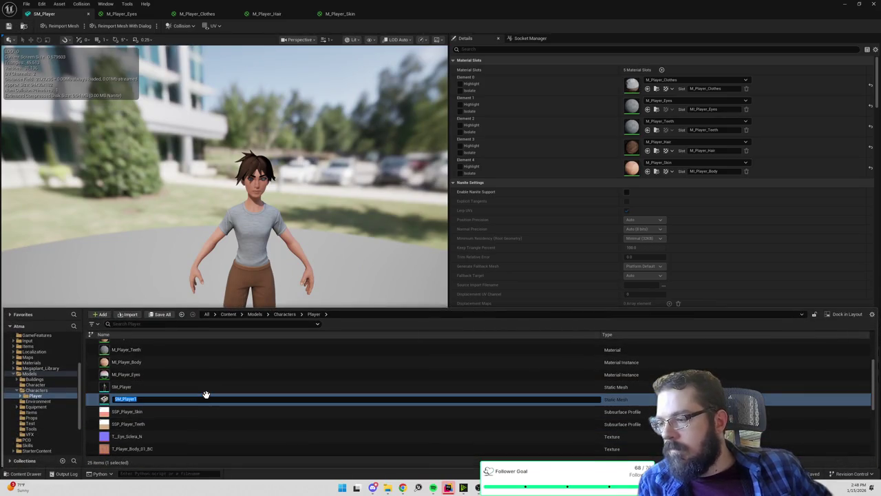
key(Return)
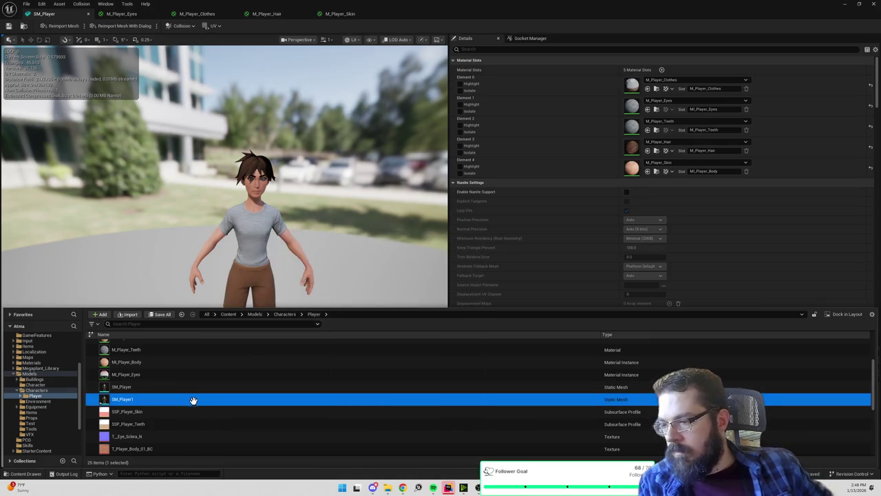
key(Delete)
click(437, 358)
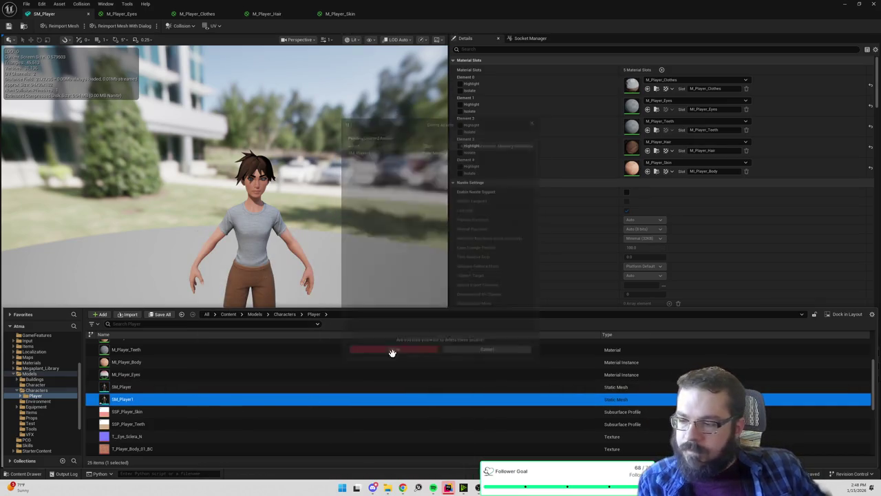
- Convert SM_Player to a skeletal mesh with Root Bone Placement set to Origin
right_click(141, 386)
mouse_move(210, 146)
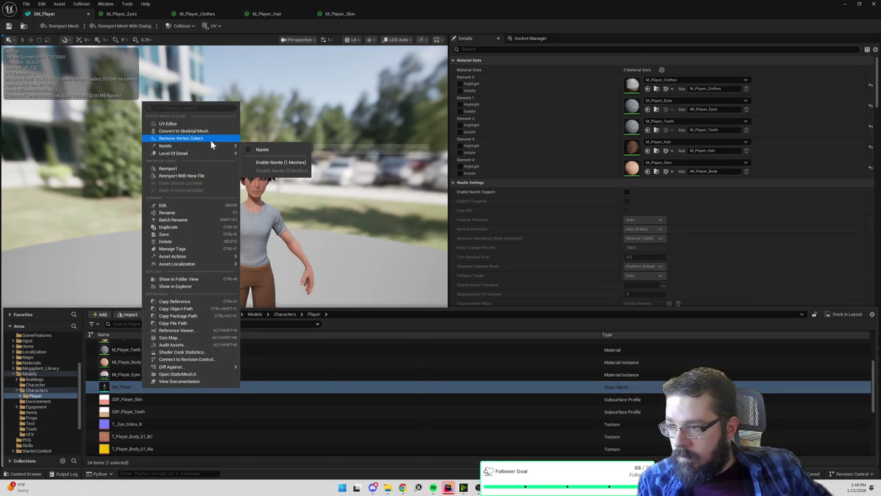
click(212, 131)
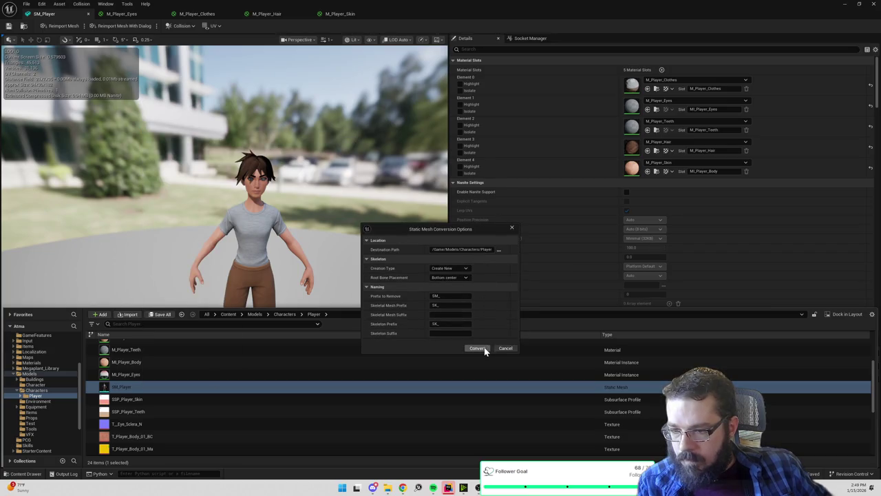
click(456, 278)
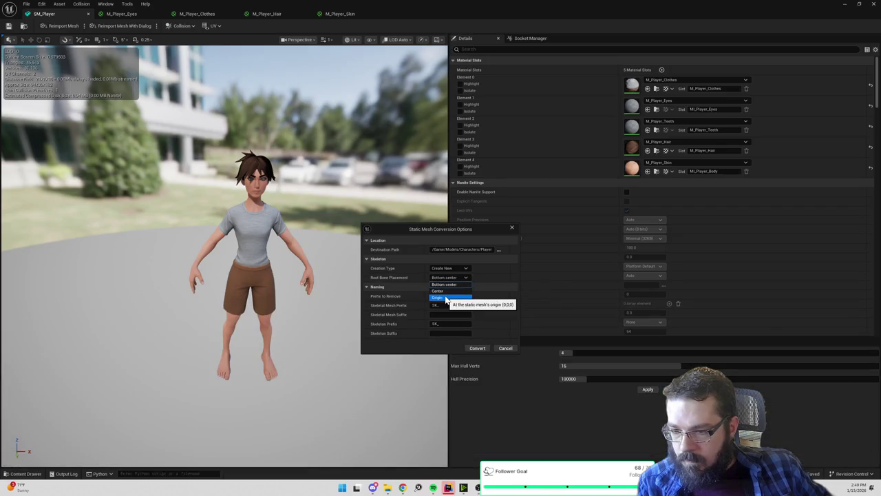
click(446, 298)
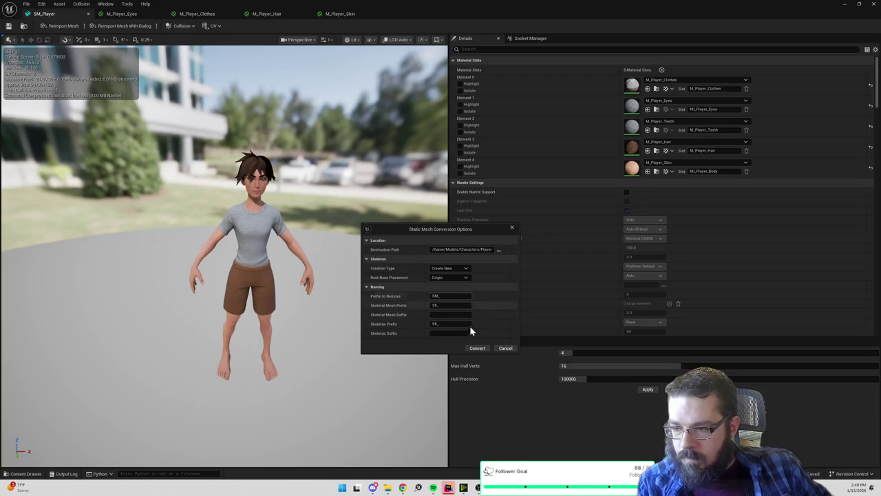
click(475, 349)
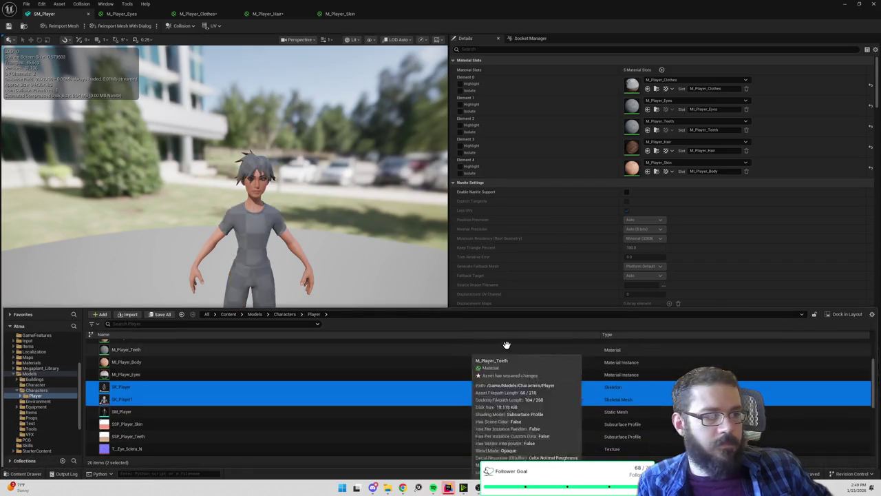
- Open the SK_Player skeleton and check its add menu, closing it without adding anything
click(141, 398)
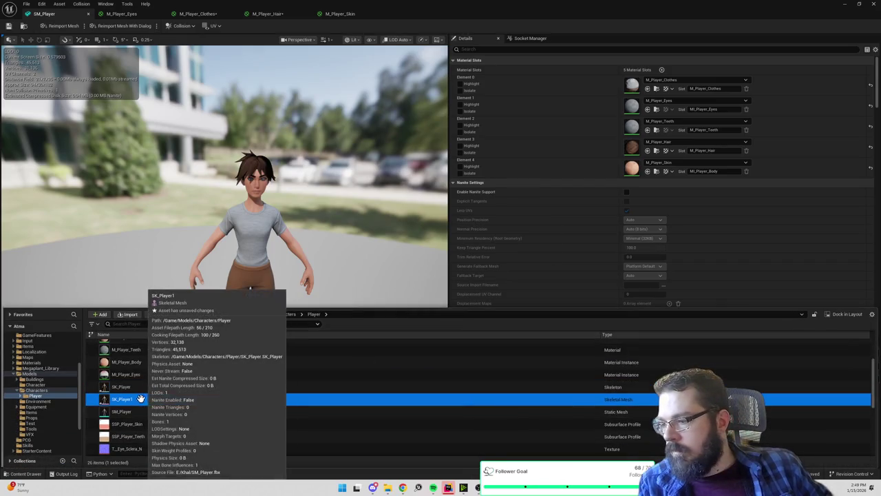
click(145, 386)
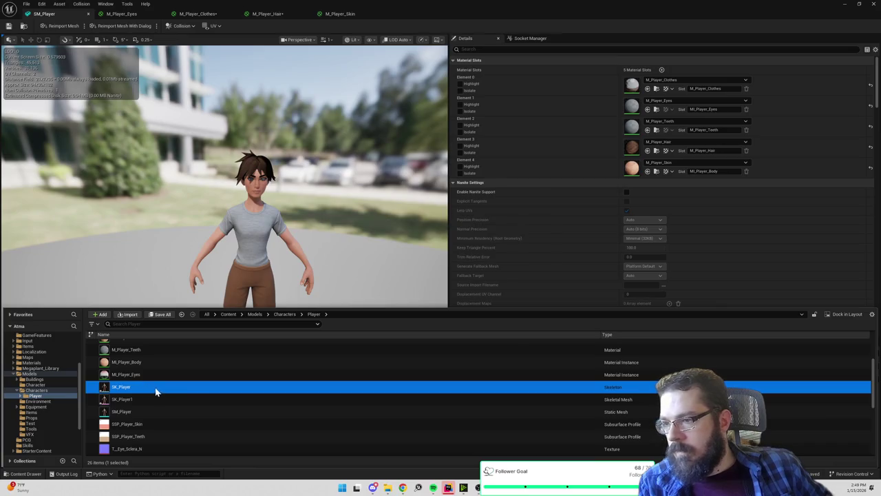
double_click(156, 389)
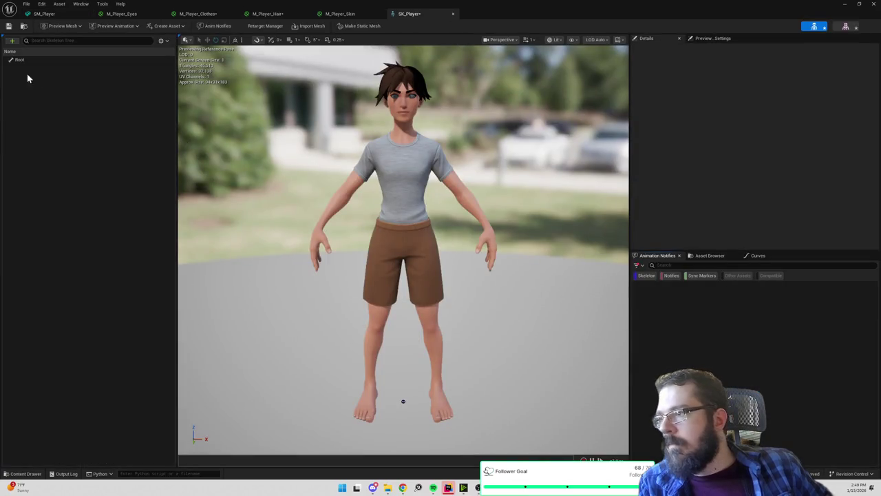
click(12, 41)
click(21, 177)
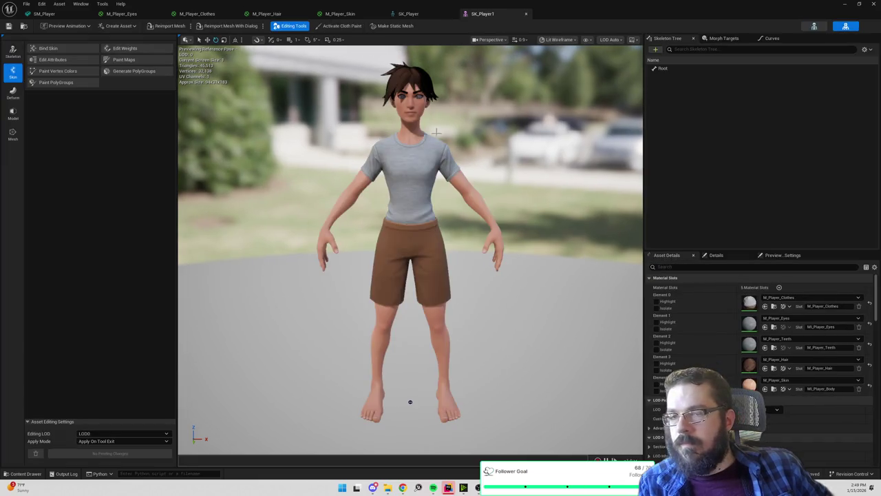
click(13, 52)
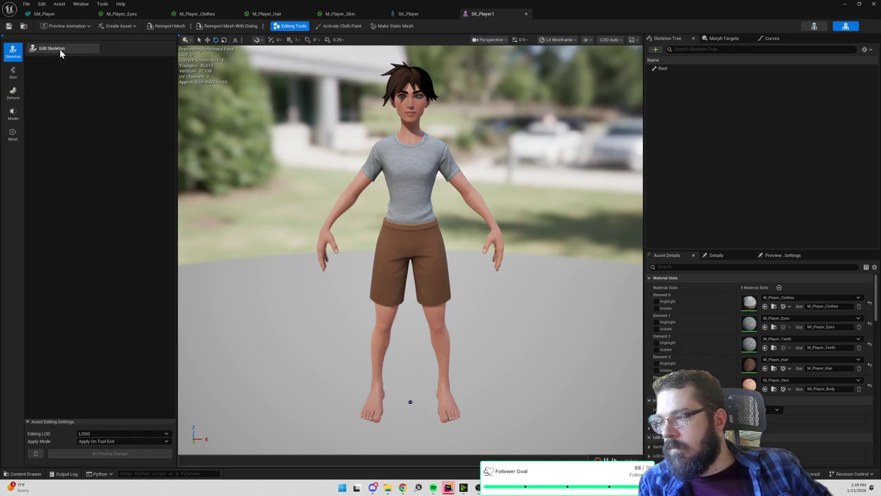
click(60, 49)
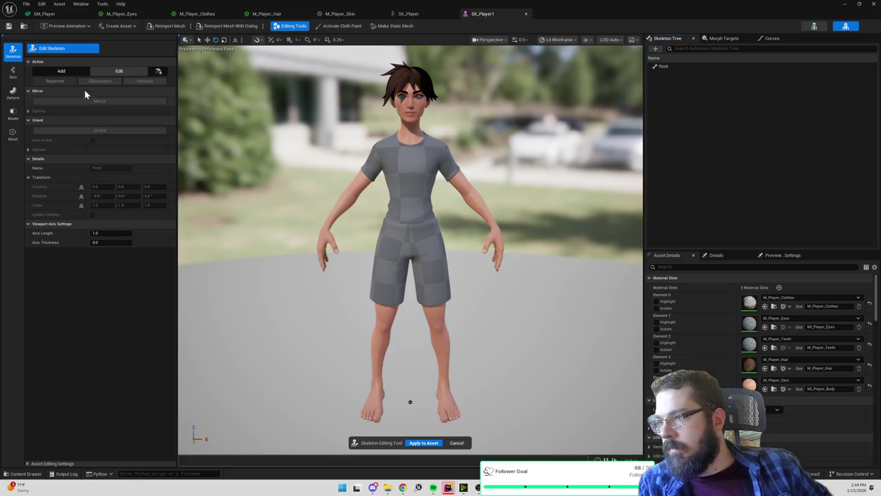
click(24, 28)
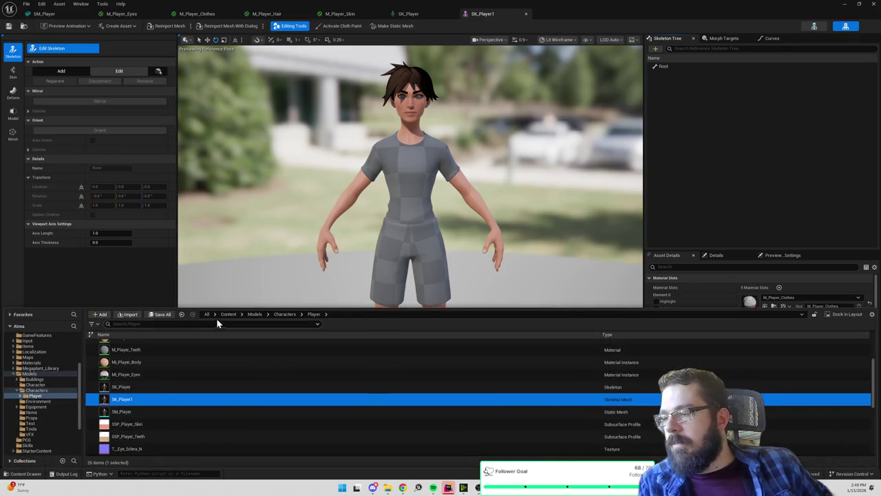
click(226, 316)
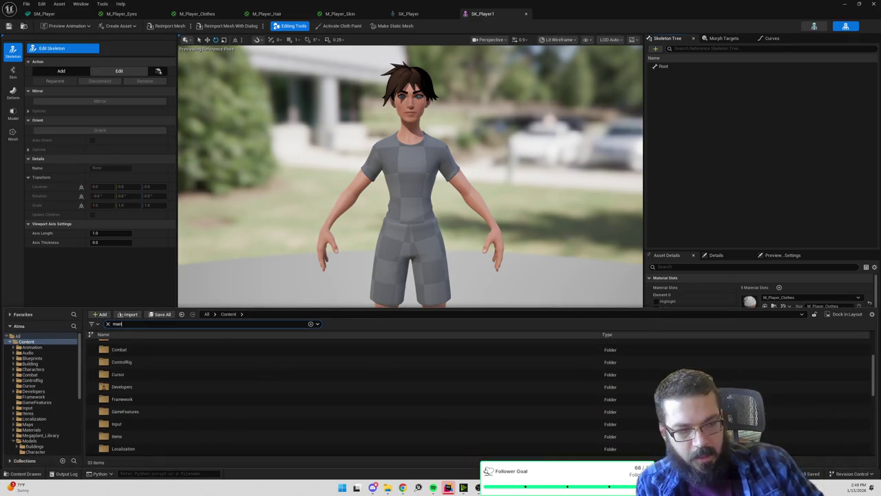
text(mann)
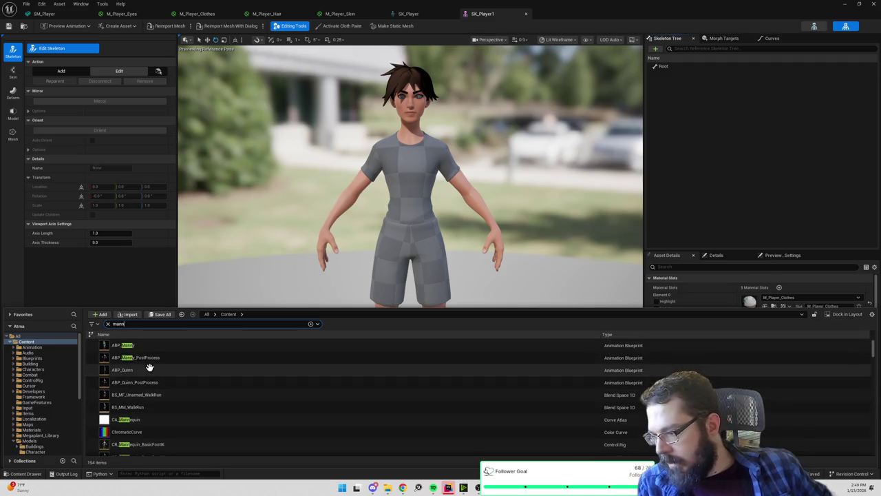
click(122, 270)
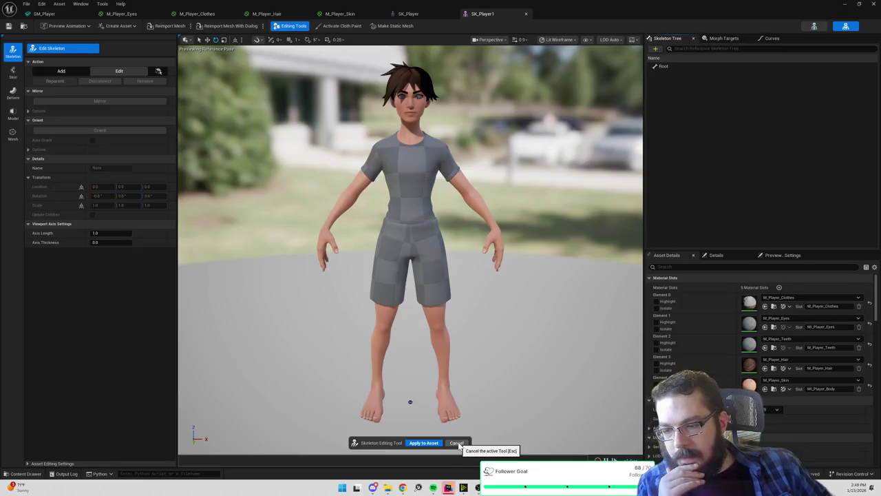
click(458, 445)
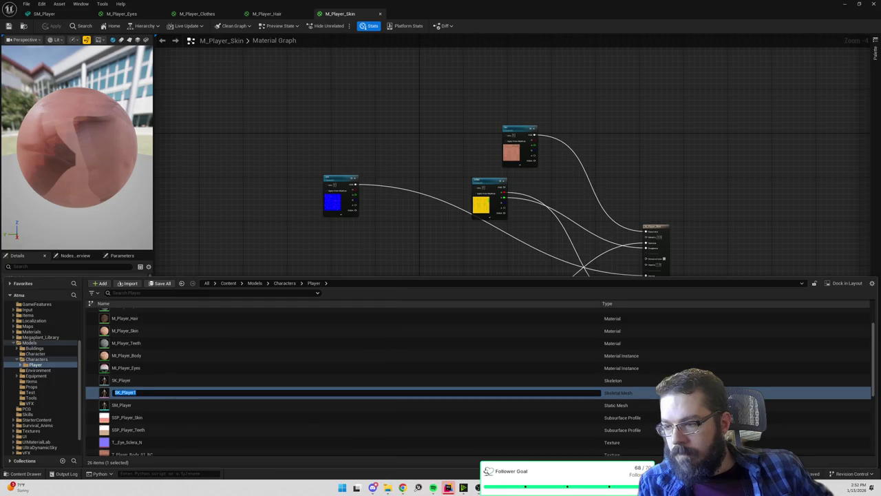
- Open SK_Player1 in the skeletal mesh editor, then bring up the SK_Mannequin_Skeleton editor
click(175, 369)
click(131, 393)
double_click(131, 392)
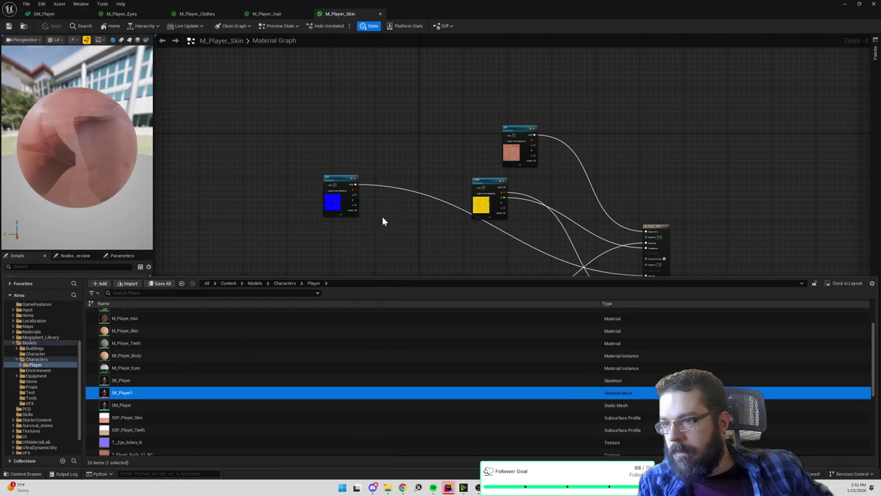
click(788, 25)
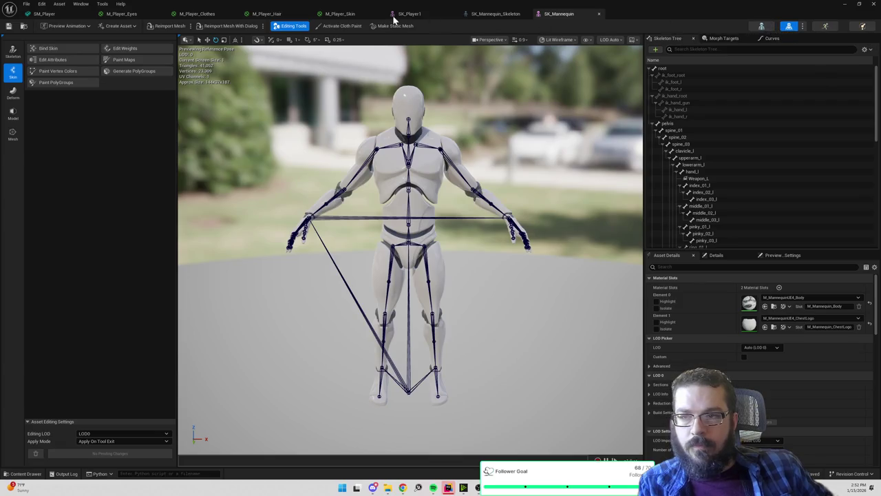
- Bring the SK_Player1 editor forward and browse up to the top-level Content folder
click(413, 14)
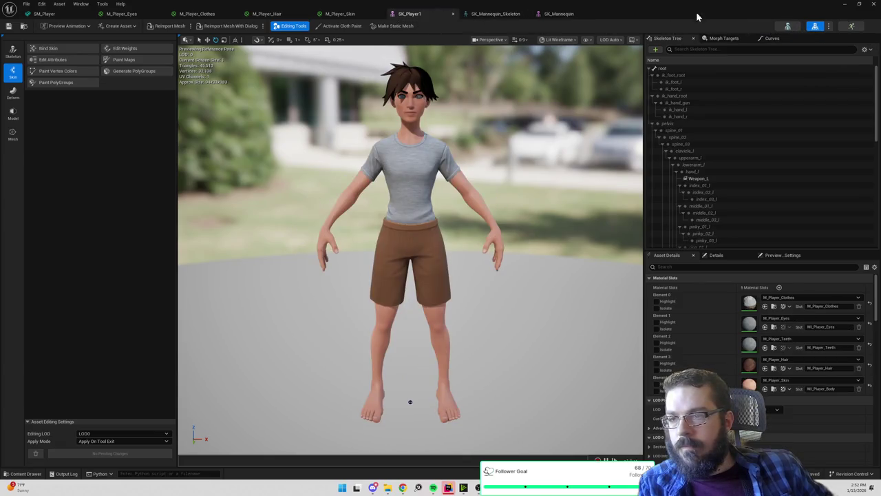
click(788, 25)
click(411, 15)
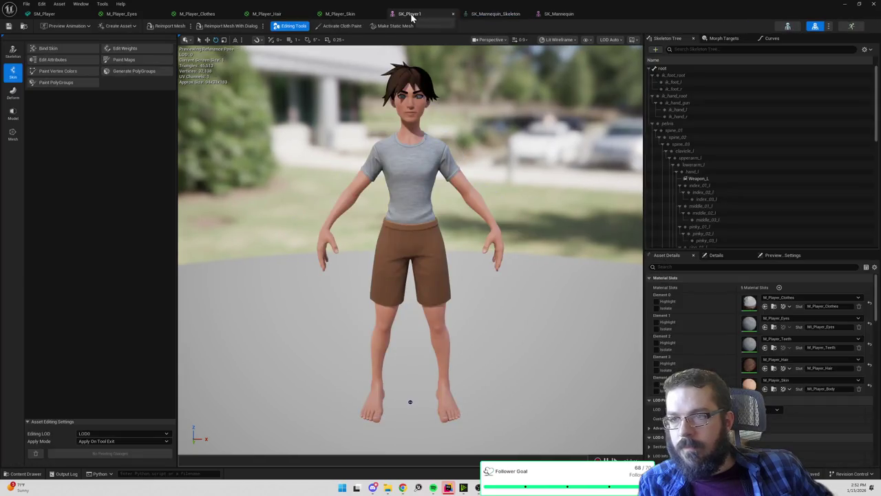
click(23, 26)
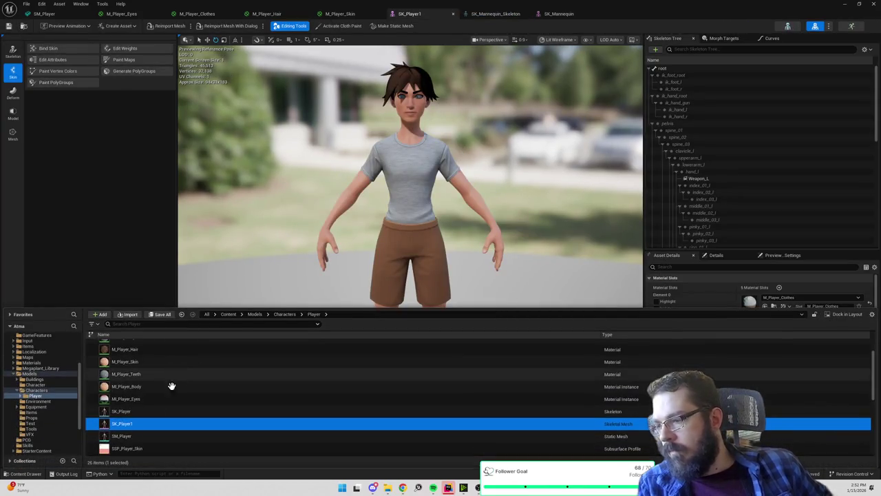
right_click(131, 427)
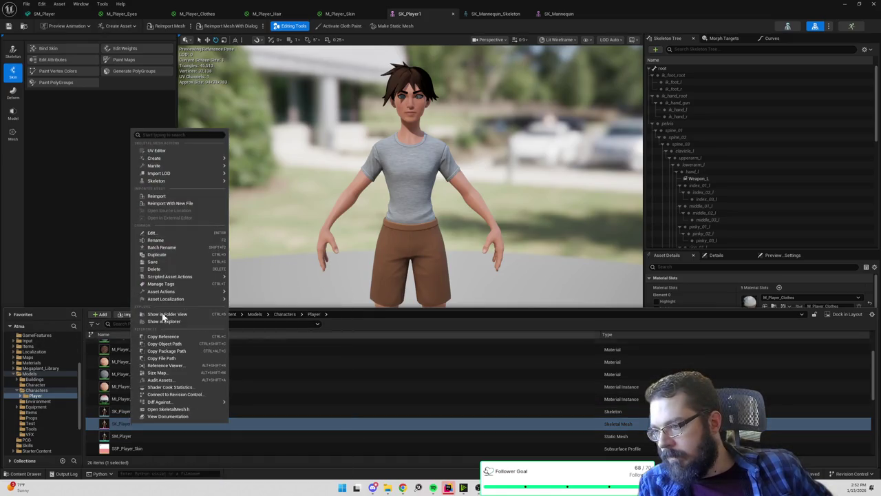
scroll(39, 366, up, 3)
scroll(39, 366, up, 5)
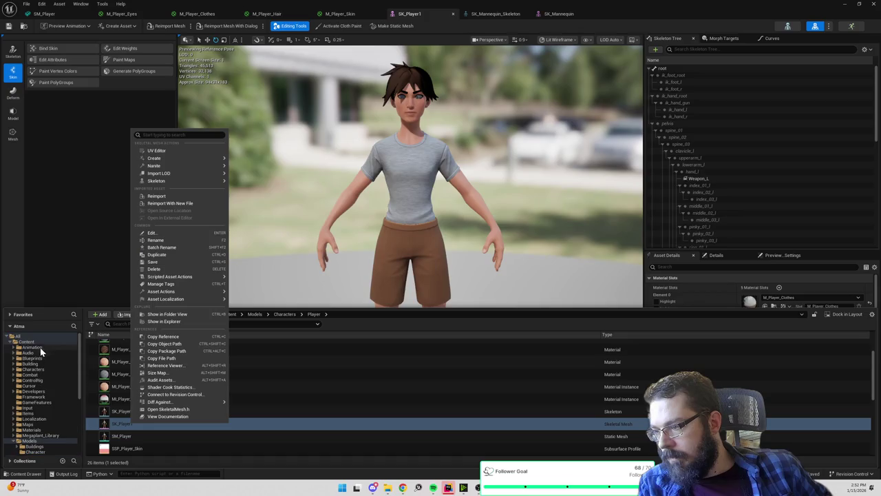
click(26, 341)
- Search the content for 'p' and browse the Player folder's assets
text(simplifi)
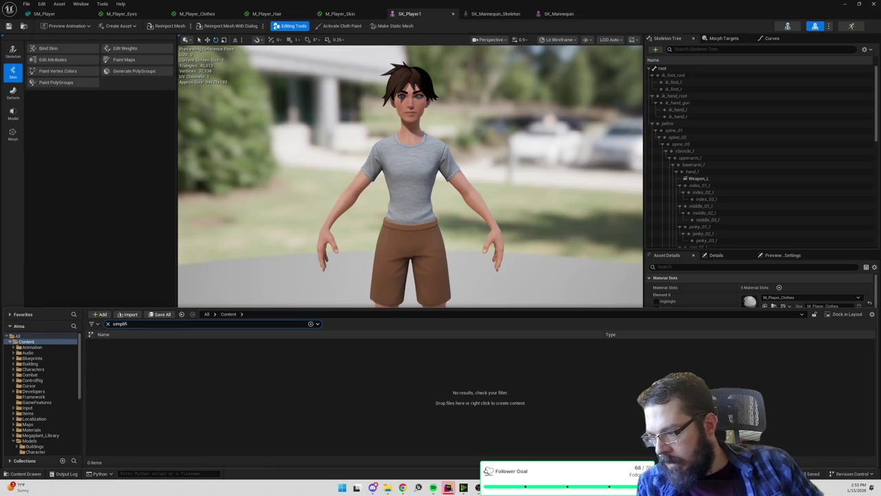
key(BackSpace)
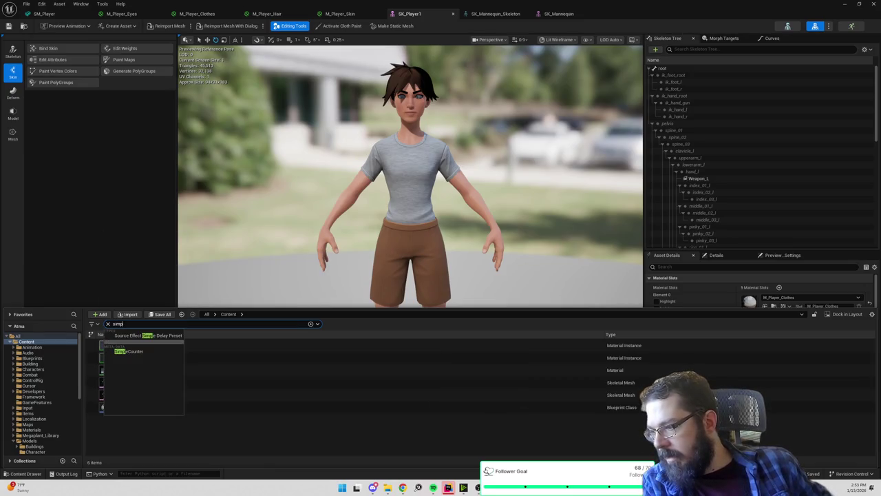
key(BackSpace)
key(BackSpace)
key(BackSpace)
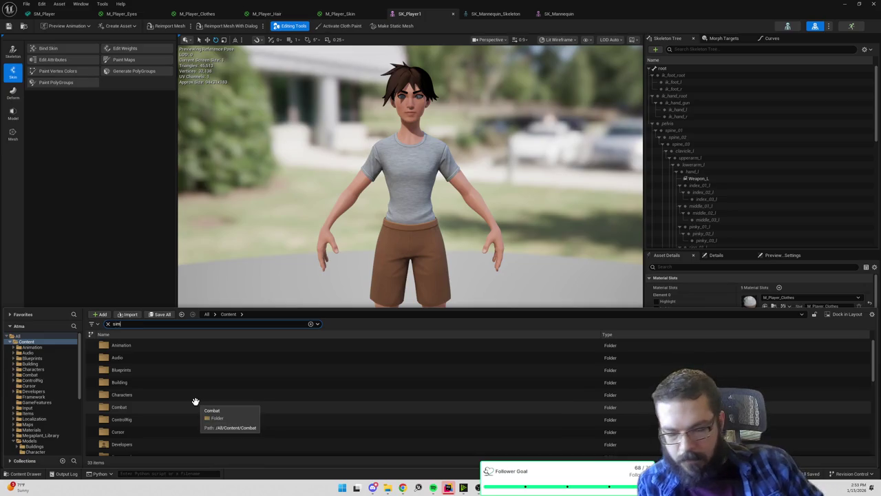
text(p)
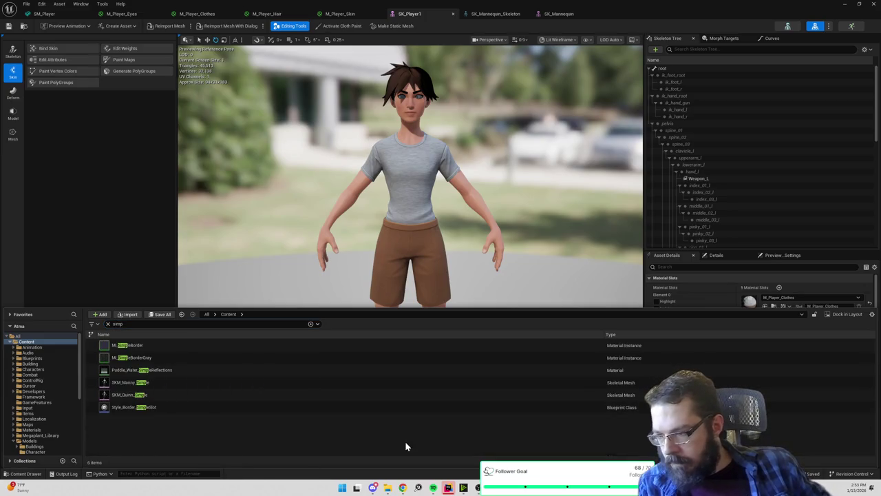
mouse_move(141, 395)
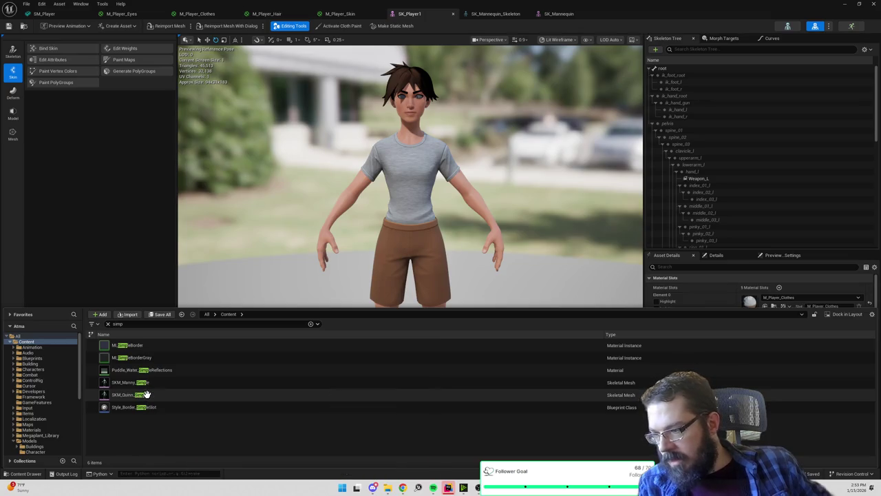
scroll(43, 381, down, 5)
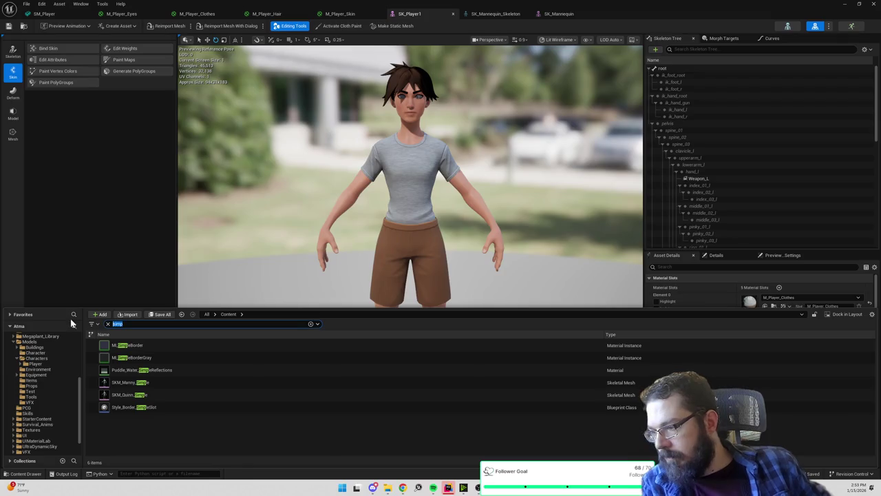
click(35, 363)
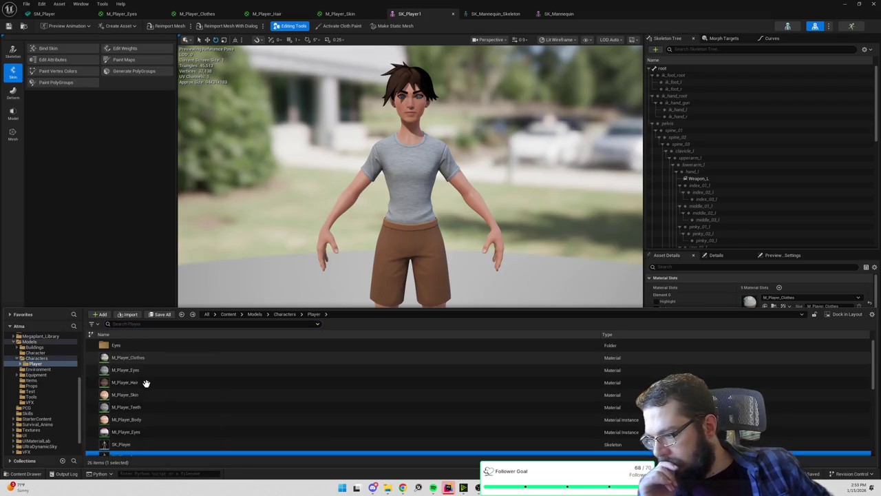
scroll(52, 396, down, 2)
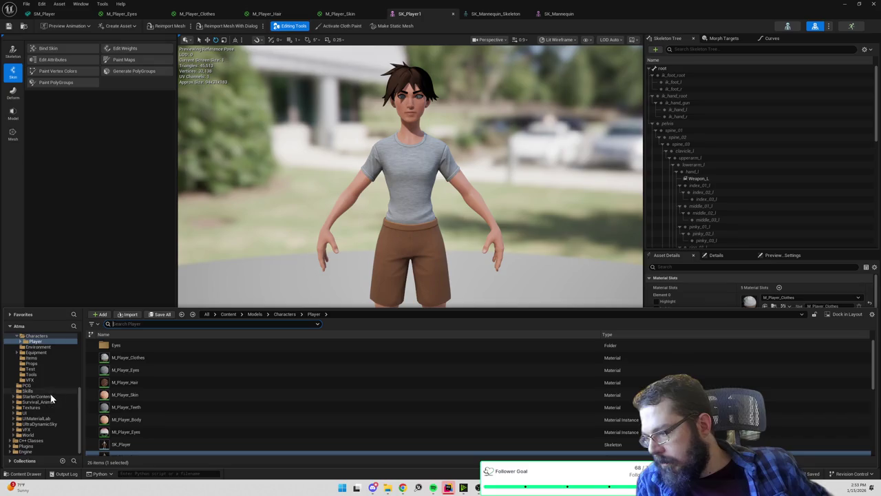
scroll(41, 413, up, 3)
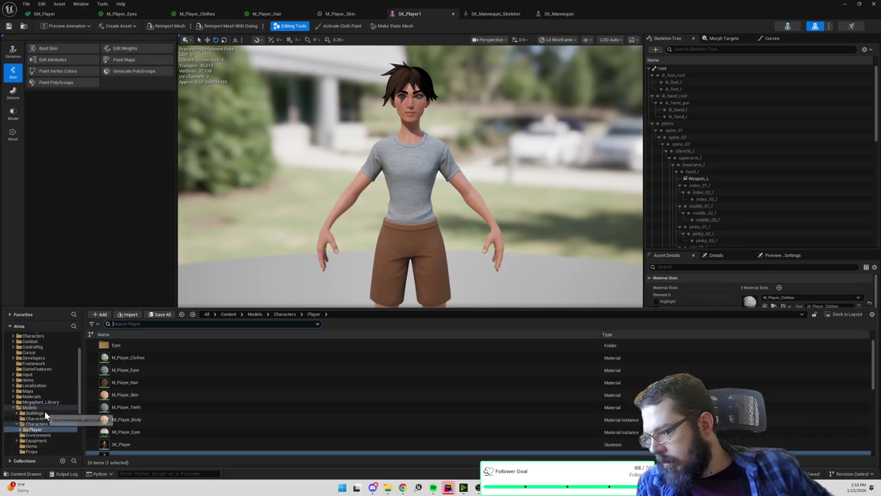
- Search the Content folder for 'simpl' and open SKM_Manny_Simple
click(31, 341)
click(128, 324)
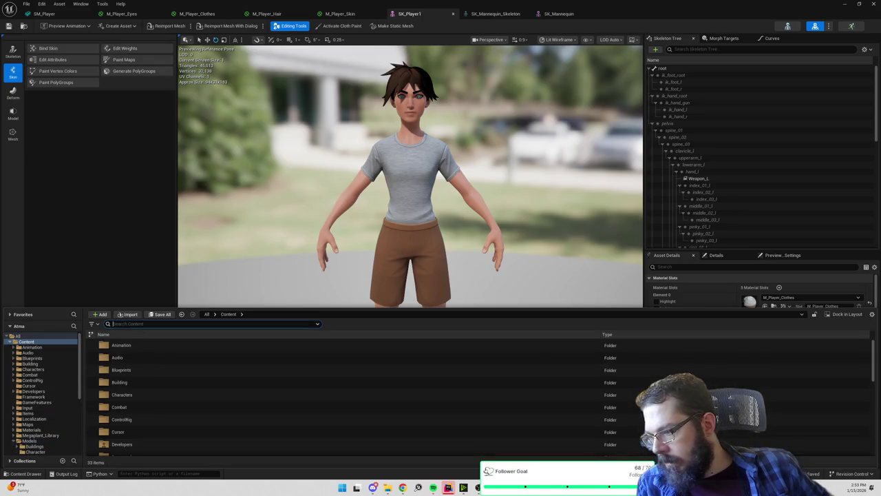
text(simpl)
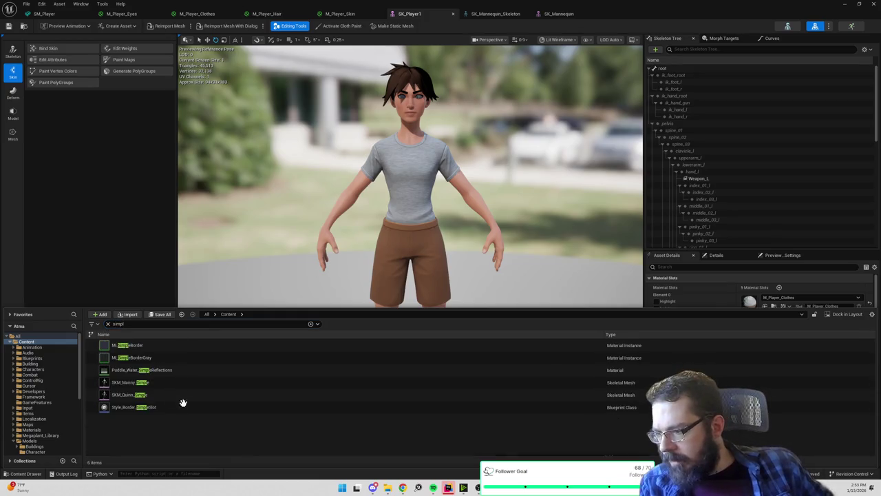
double_click(150, 384)
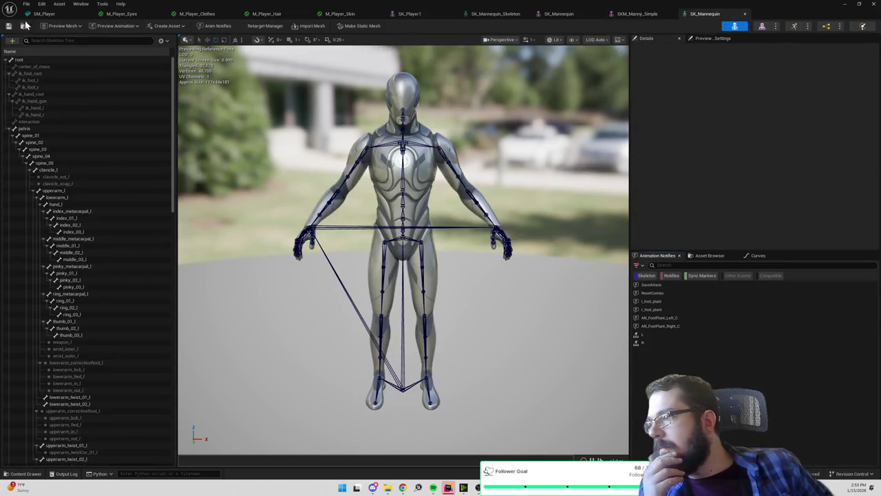
- Return to the SK_Player1 editor and bring up the player skeletal mesh's asset actions
click(23, 24)
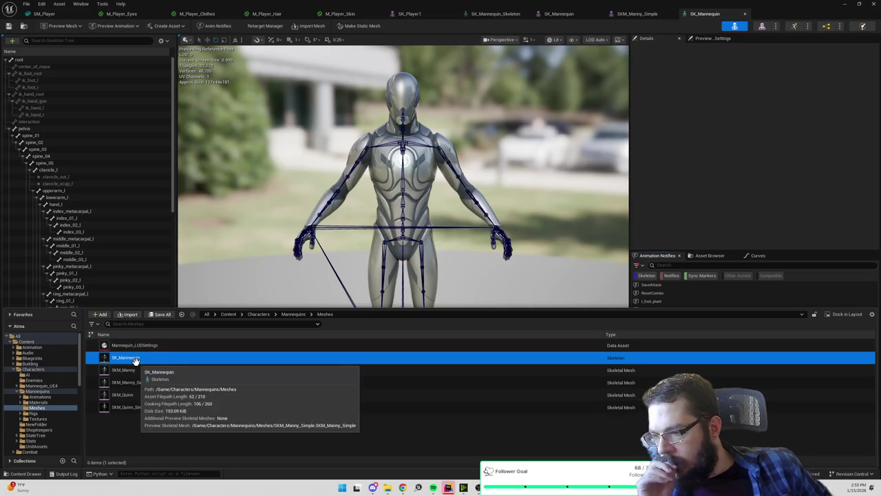
click(426, 14)
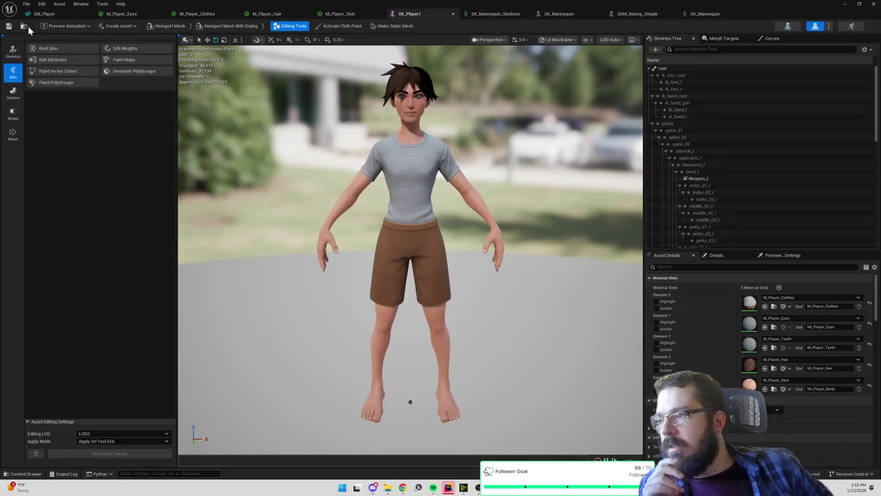
click(24, 27)
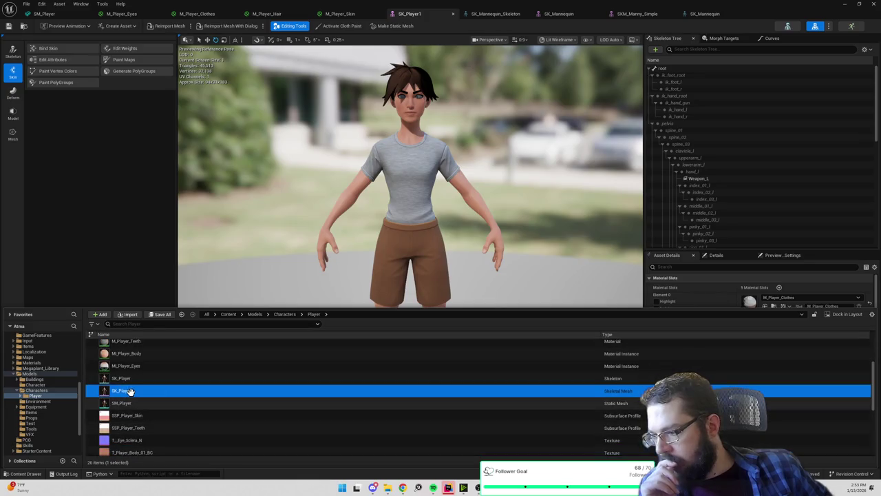
right_click(129, 391)
- Assign SK_Mannequin as SK_Player1's skeleton in the Choose Skeleton dialog and accept
mouse_move(199, 148)
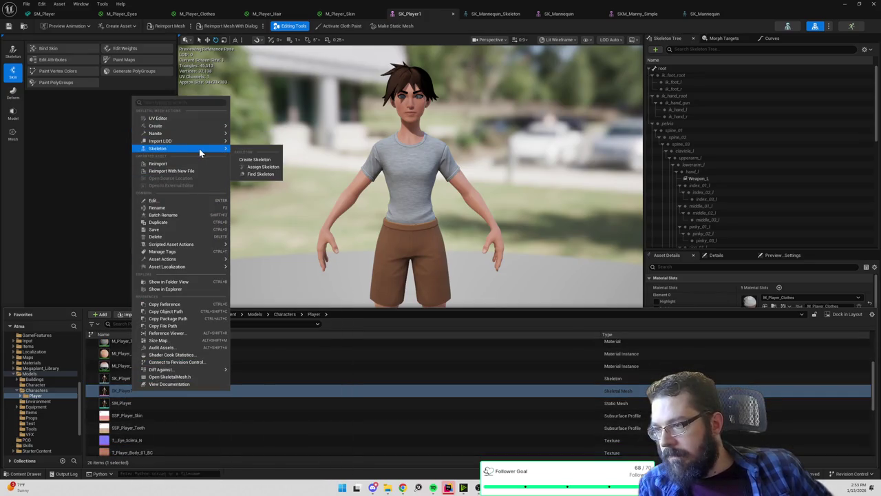
click(255, 166)
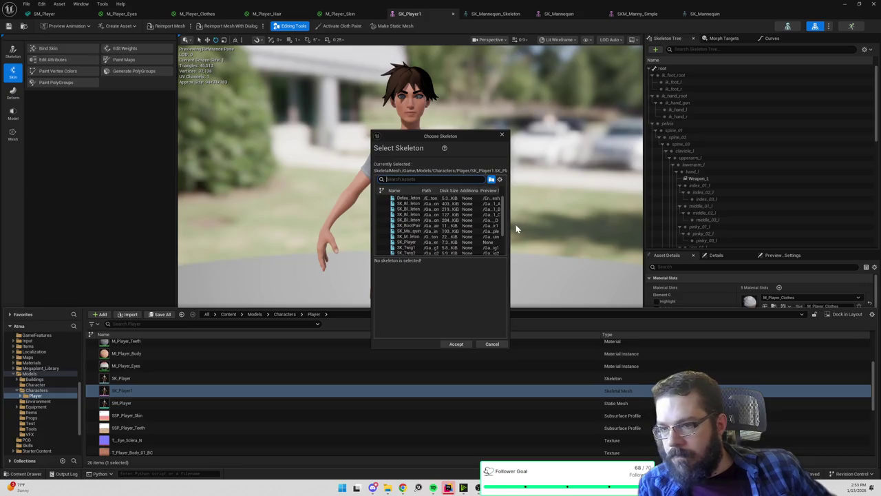
drag(516, 228, 788, 241)
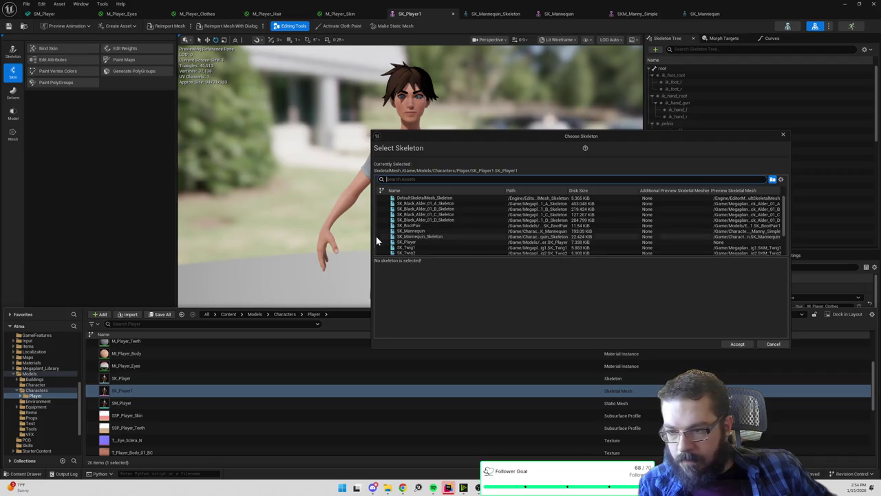
drag(371, 232, 259, 232)
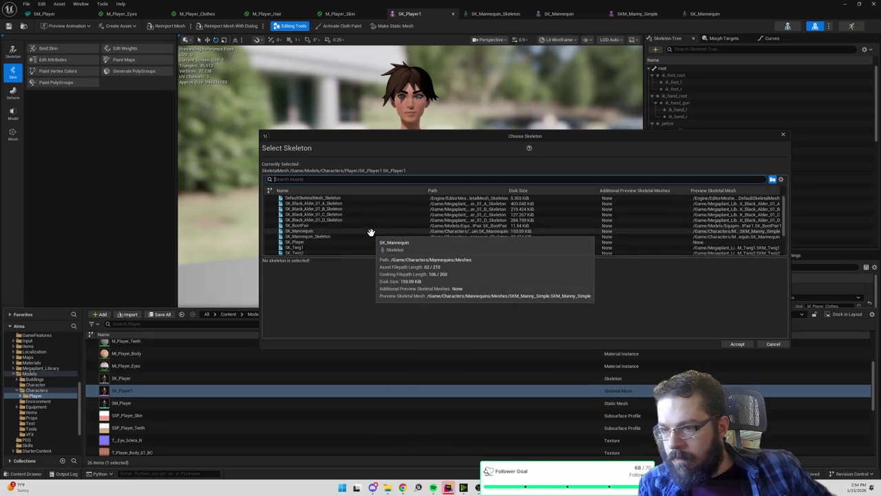
click(371, 231)
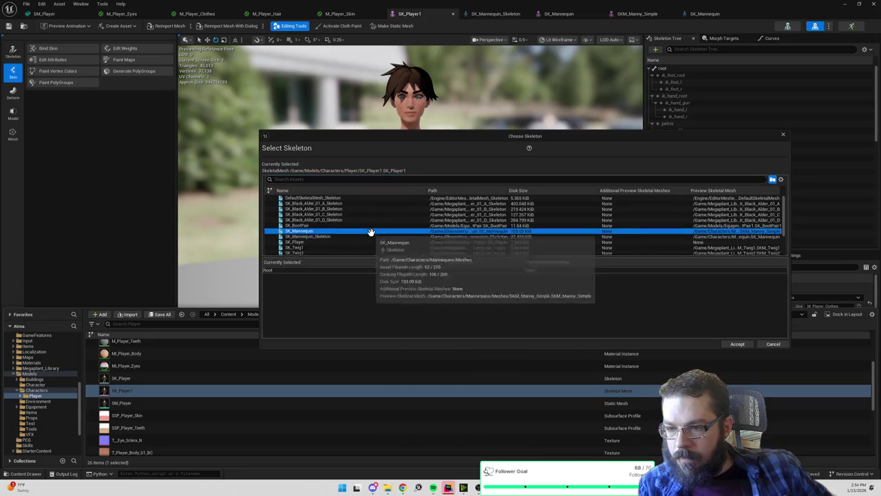
click(741, 345)
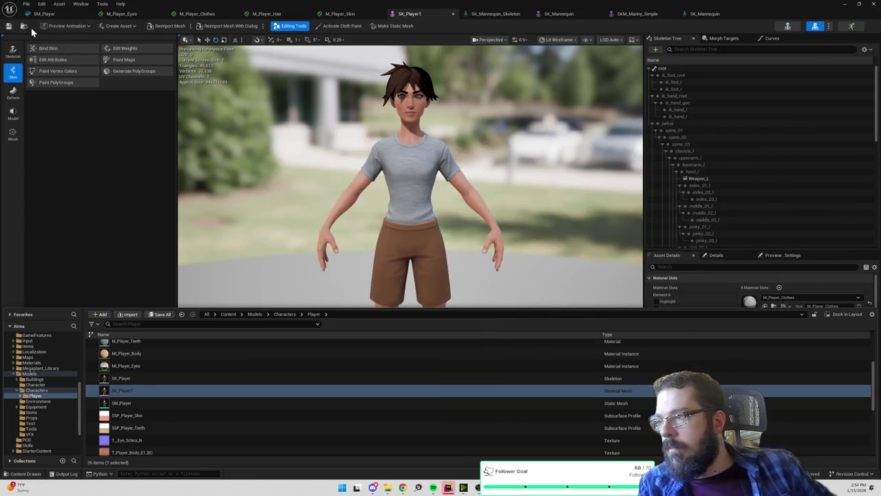
click(788, 28)
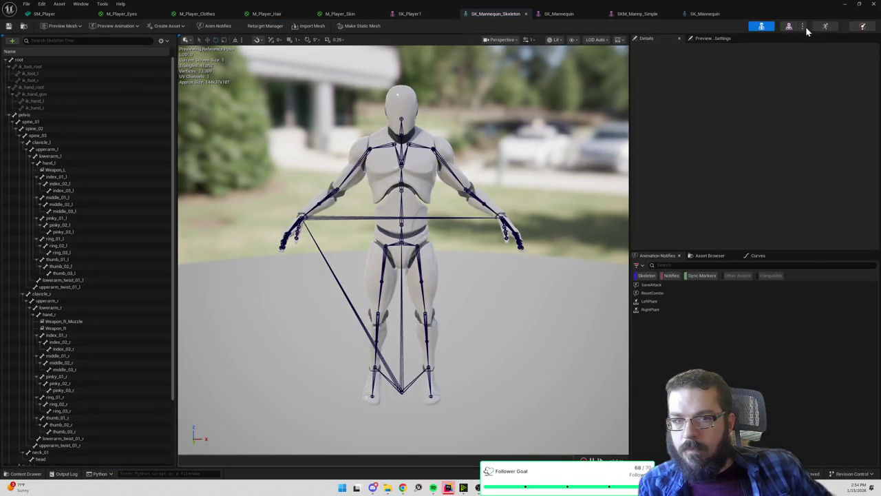
- Close the SK_Player1, SK_Mannequin_Skeleton, SKM_Manny_Simple and SK_Mannequin editor tabs
click(438, 15)
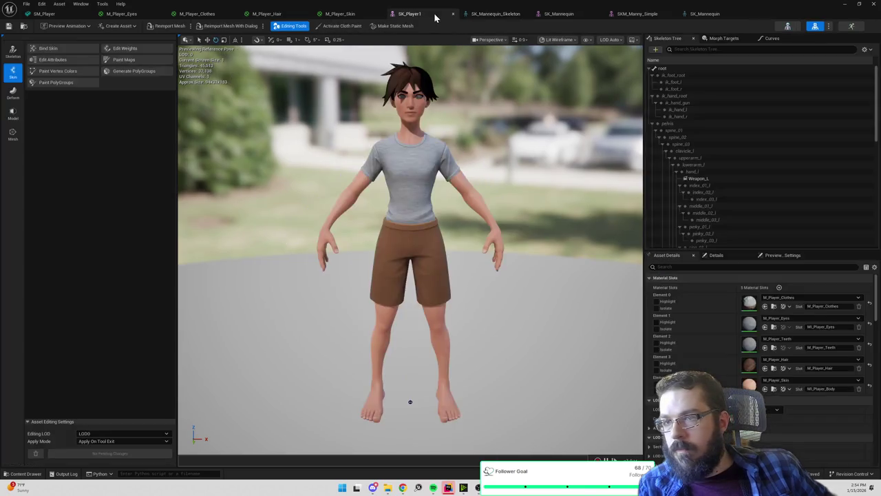
click(787, 26)
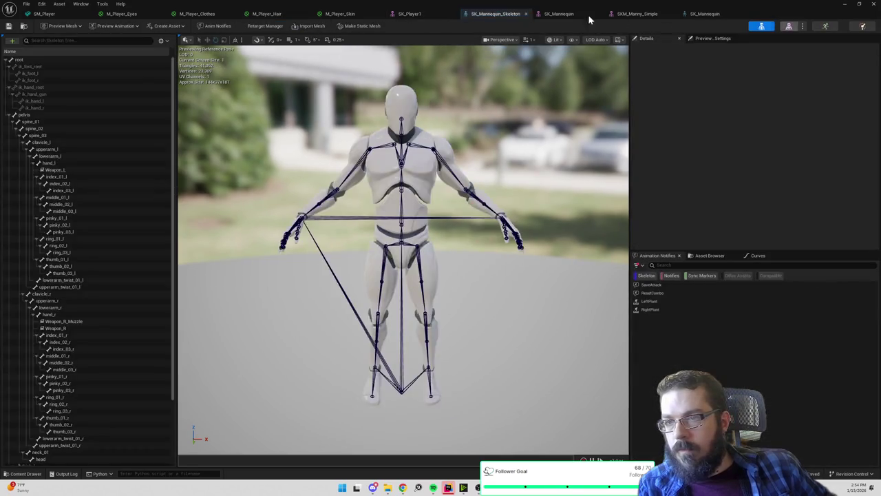
click(453, 14)
click(453, 14)
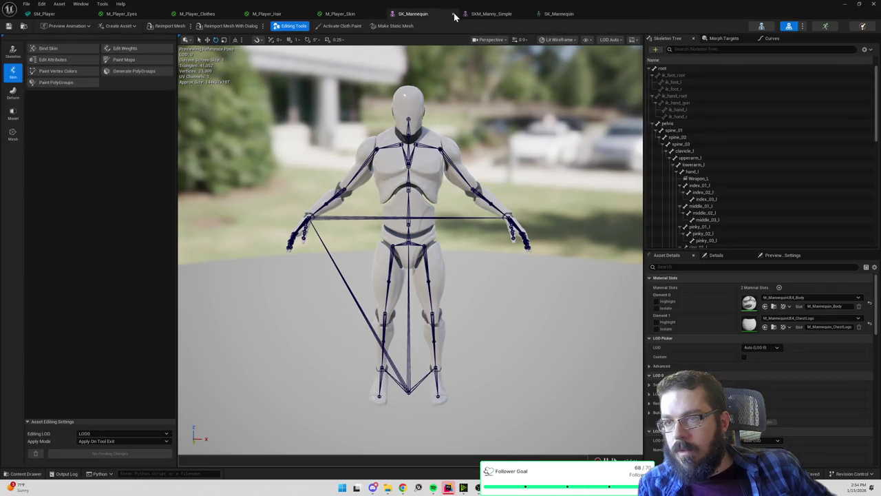
click(453, 14)
click(453, 14)
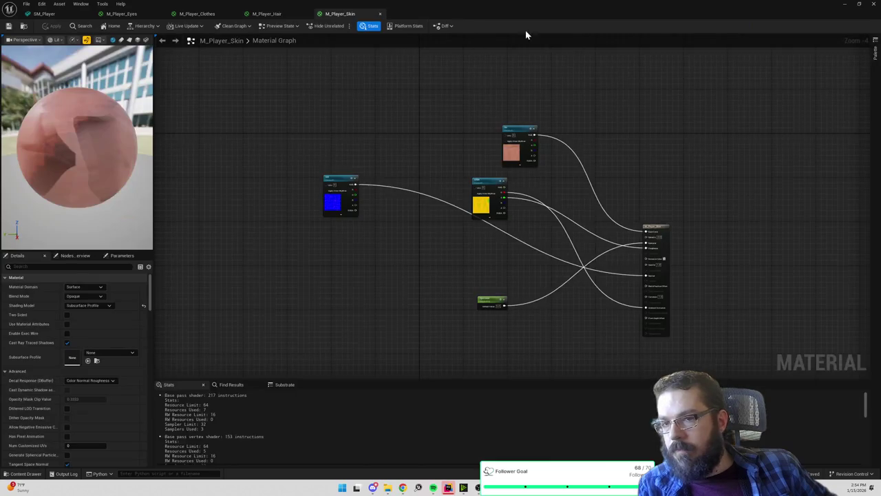
- Reopen SK_Player1 and start Bind Skin with Direct Distance, stiffness 0.2, max influences 5
key(ctrl+space)
click(131, 405)
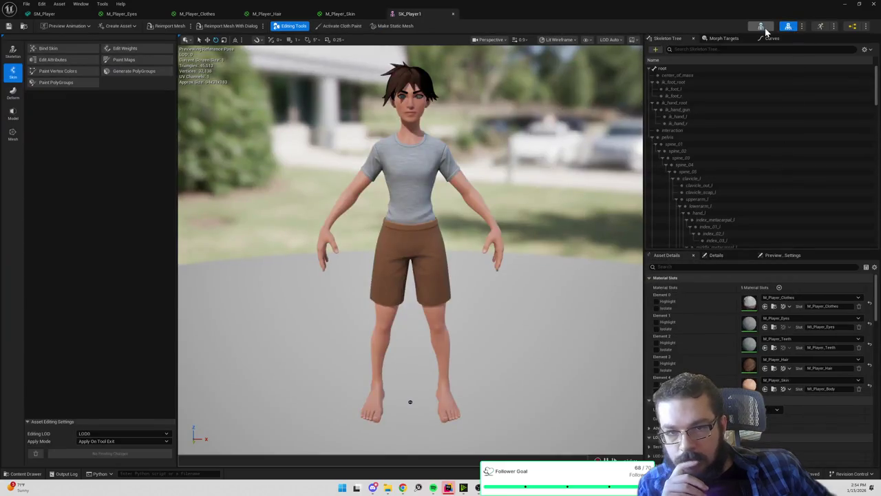
click(764, 29)
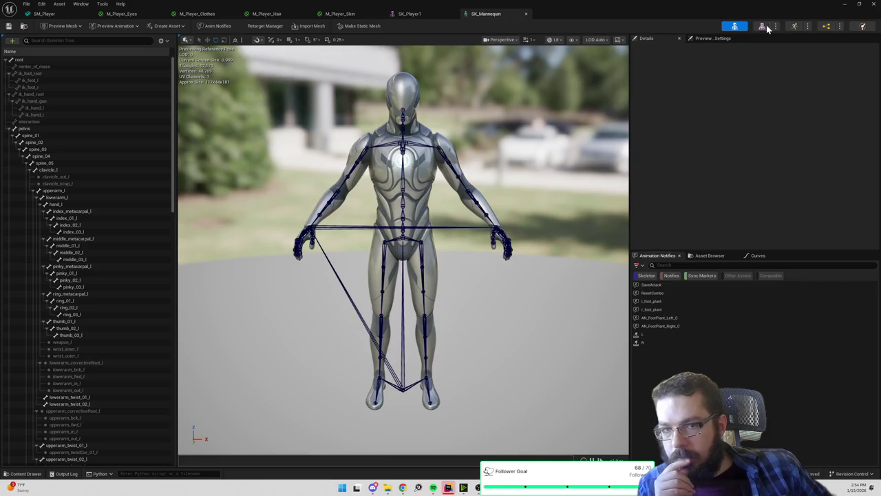
click(416, 14)
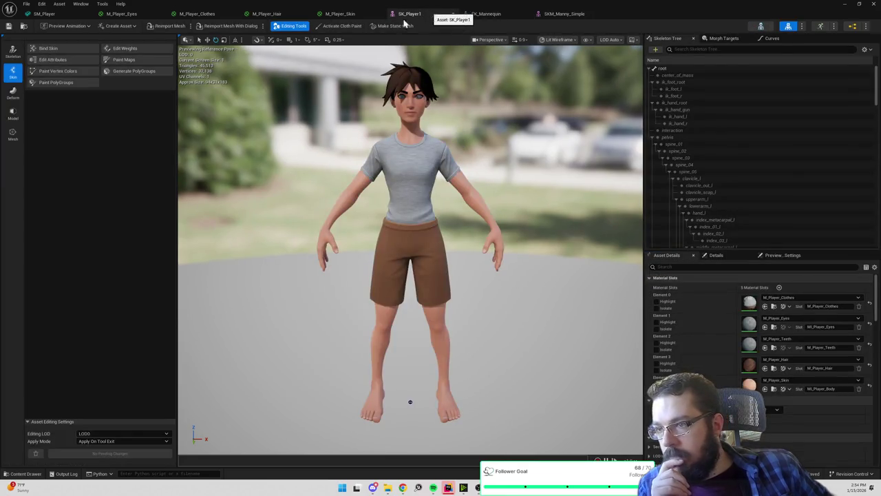
click(71, 47)
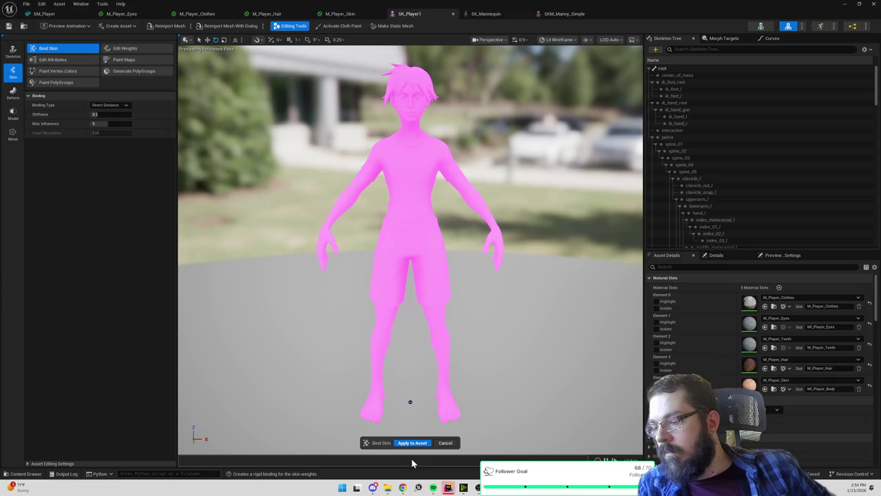
- Cancel the binding preview, open skin weight editing and select foot_l_socket in the bone list
key(Escape)
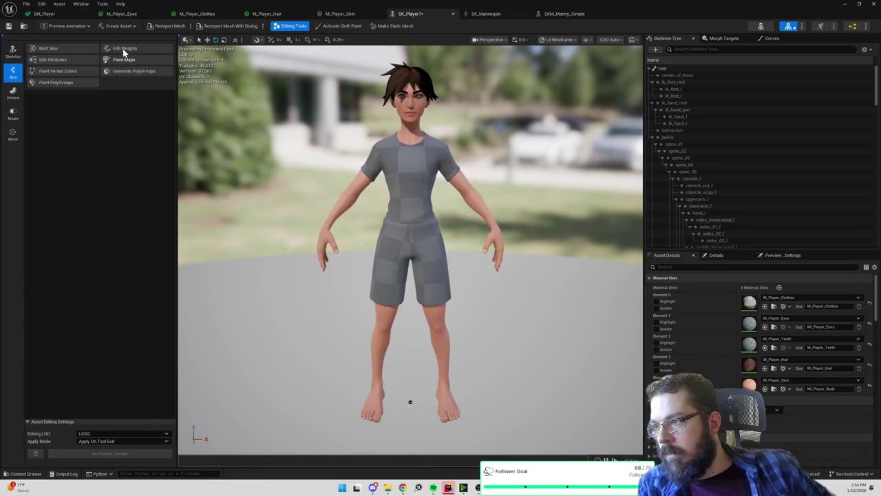
click(125, 49)
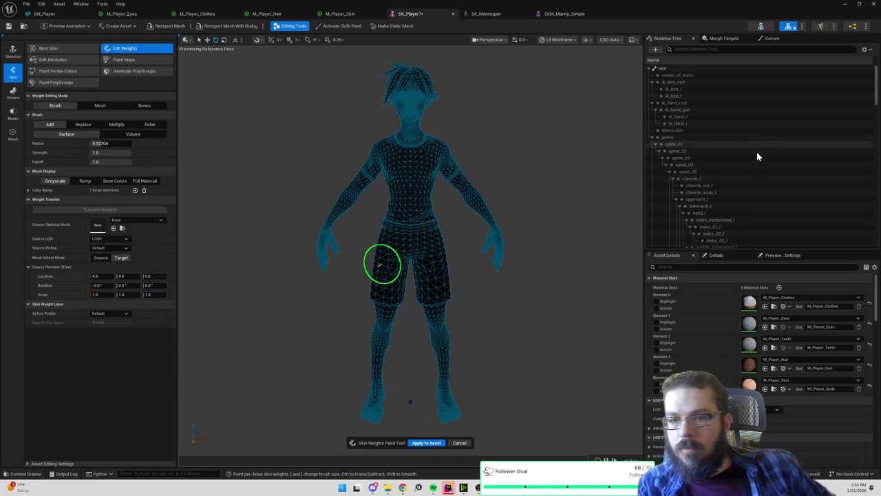
scroll(751, 156, down, 10)
scroll(748, 148, down, 10)
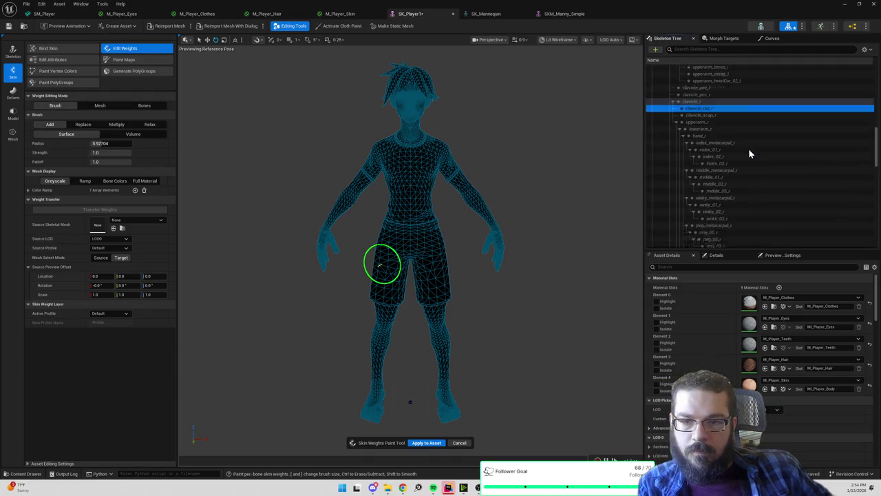
scroll(744, 157, down, 8)
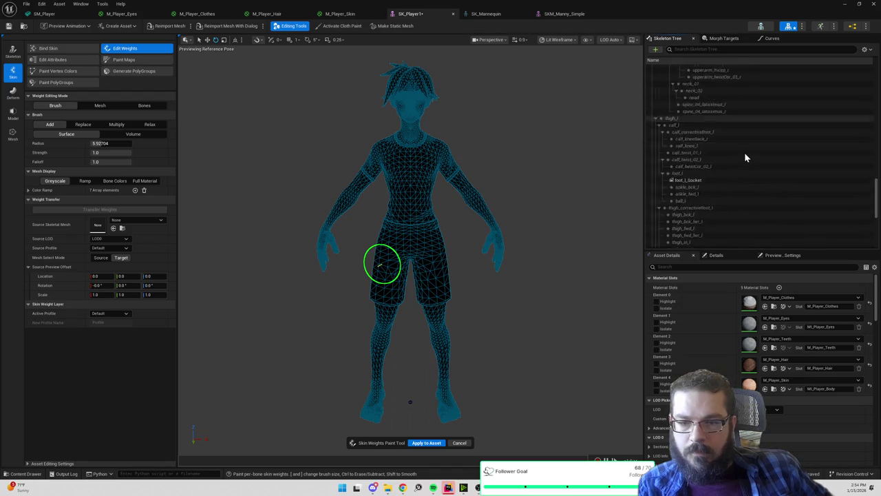
click(693, 114)
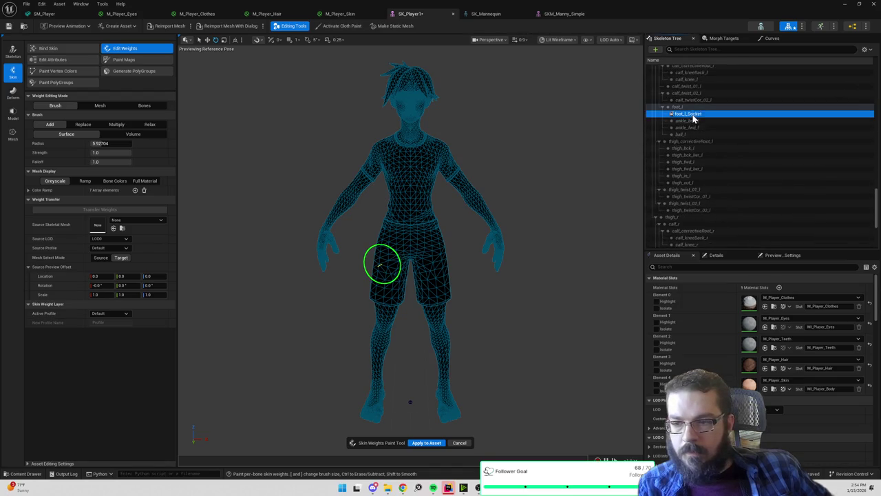
mouse_move(549, 128)
mouse_down()
mouse_move(572, 103)
mouse_move(551, 138)
mouse_up()
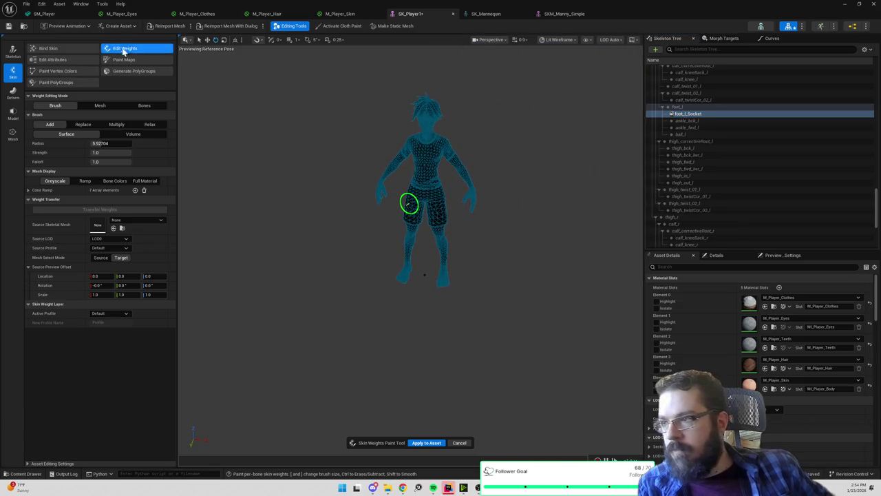
- Try Edit Skeleton, skin weights and Bind Skin, then cancel the pending binding and return to Skeleton mode
click(13, 55)
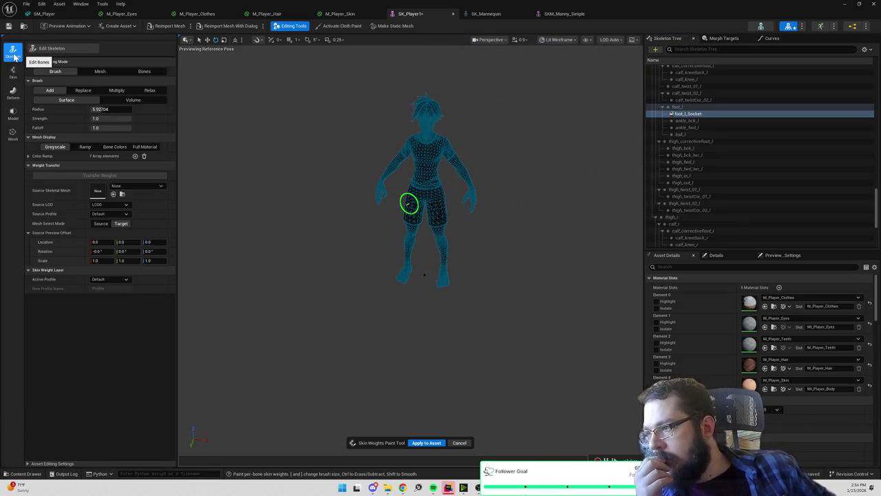
click(44, 49)
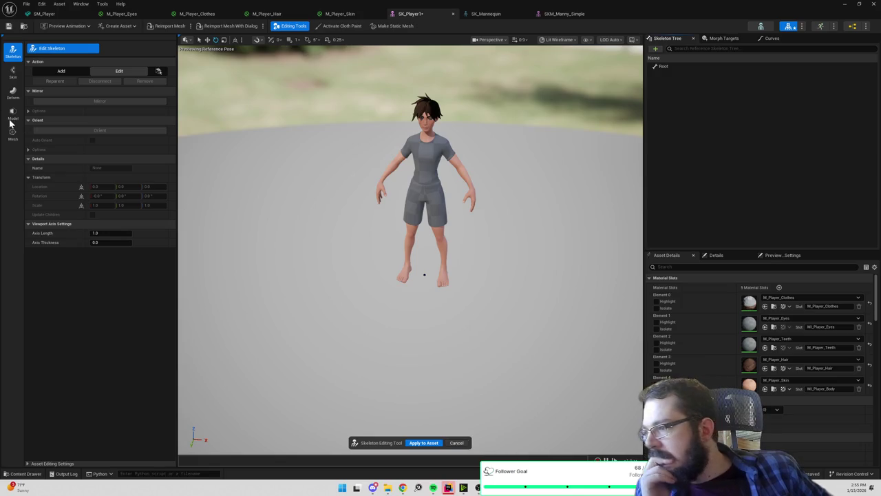
click(18, 73)
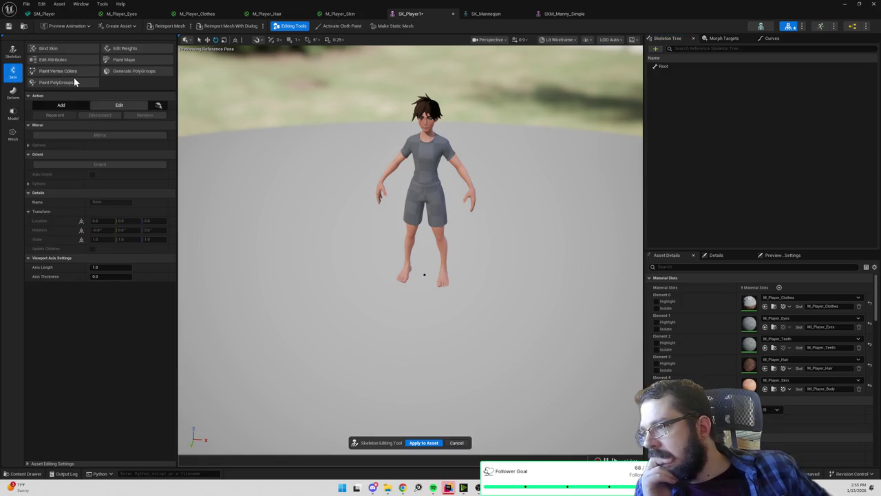
click(126, 50)
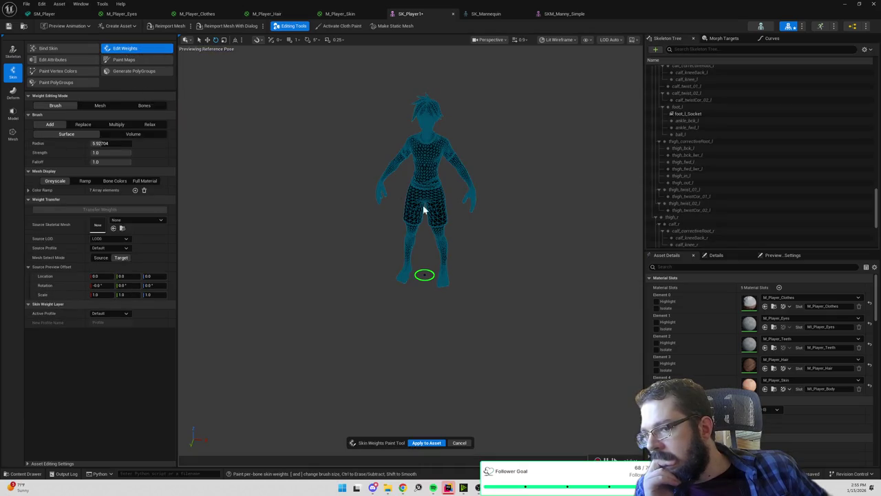
click(64, 48)
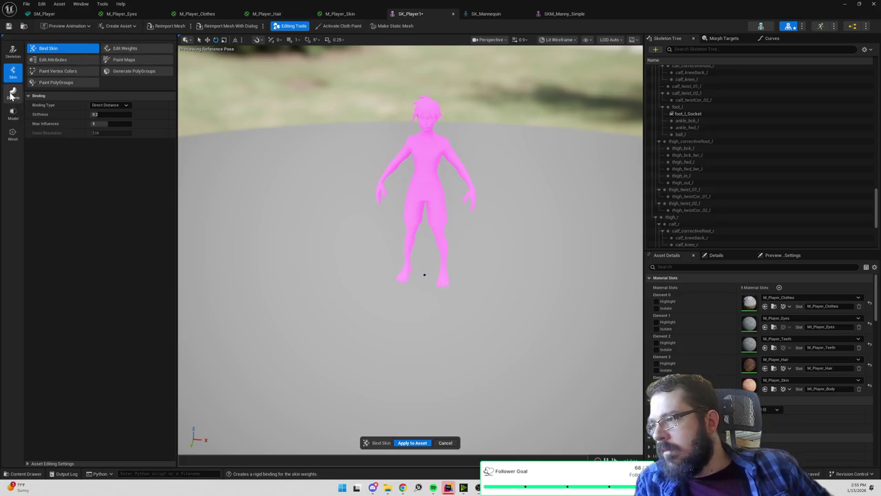
click(12, 115)
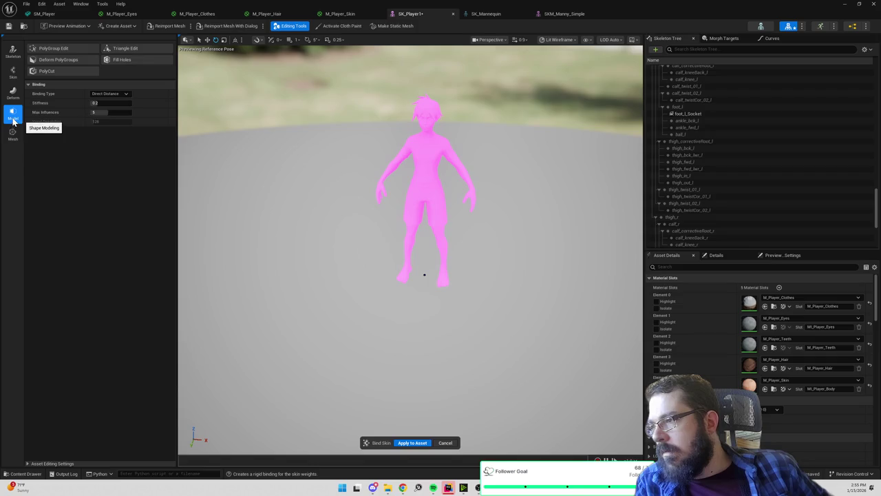
click(446, 443)
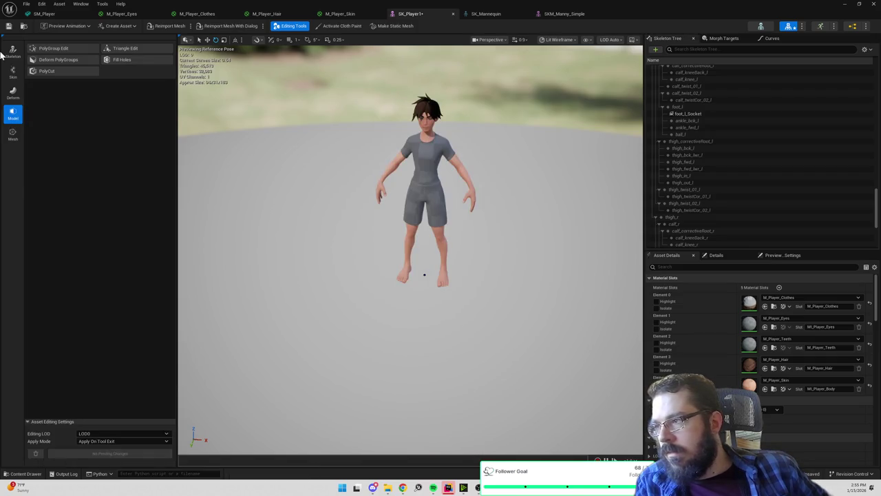
click(15, 54)
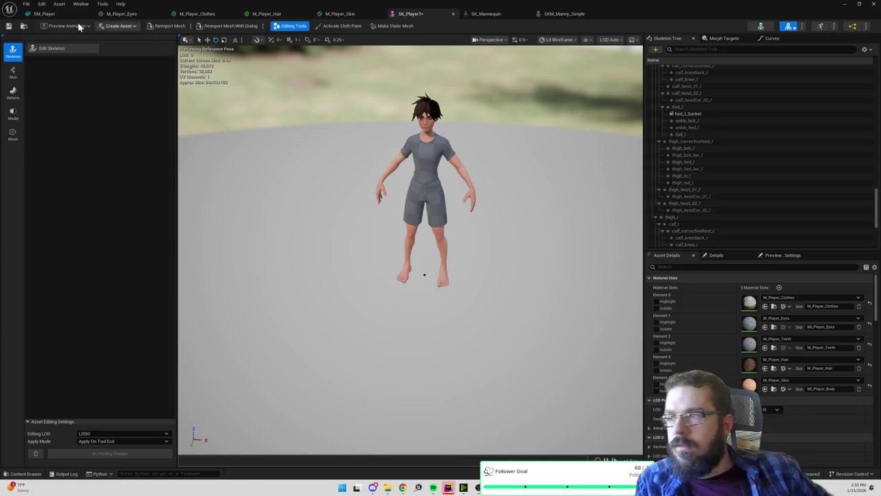
- Find SK_Player1 in the Player folder, delete the SK_Player skeleton asset, then select SK_Player1
click(23, 25)
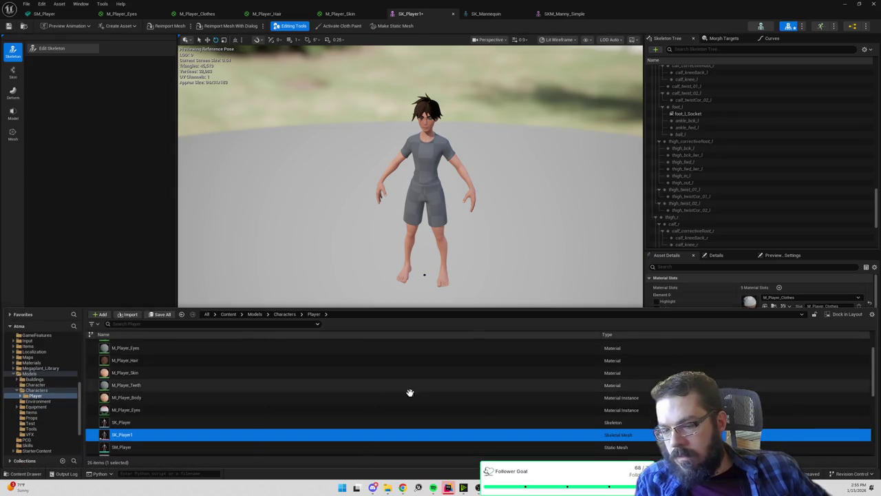
scroll(616, 399, down, 1)
click(616, 401)
key(Delete)
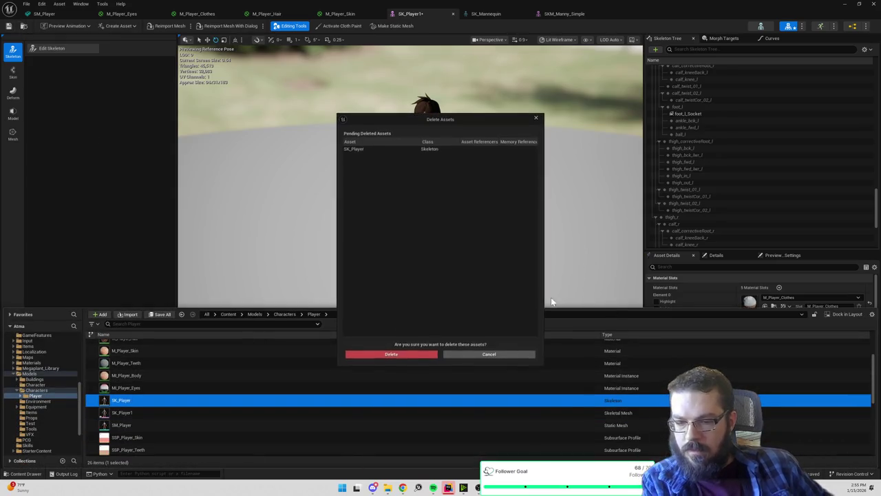
click(413, 354)
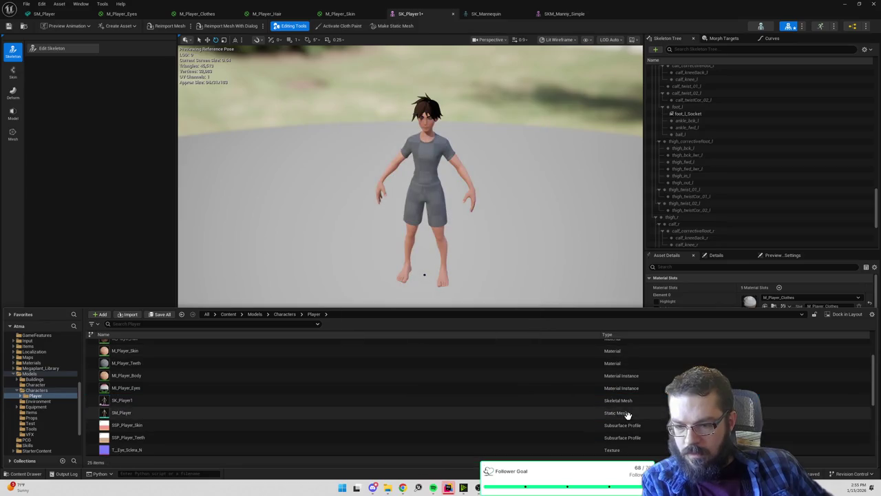
click(135, 401)
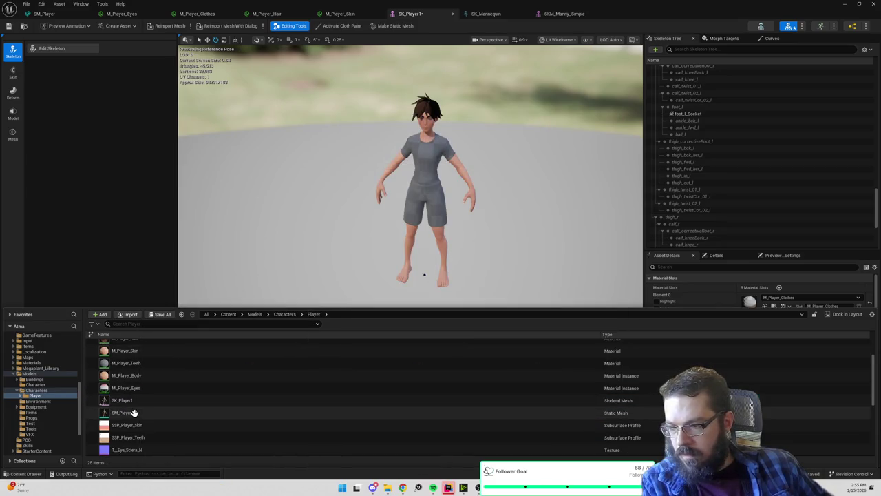
- Open SK_Player1's asset actions and dismiss them without choosing anything
right_click(138, 400)
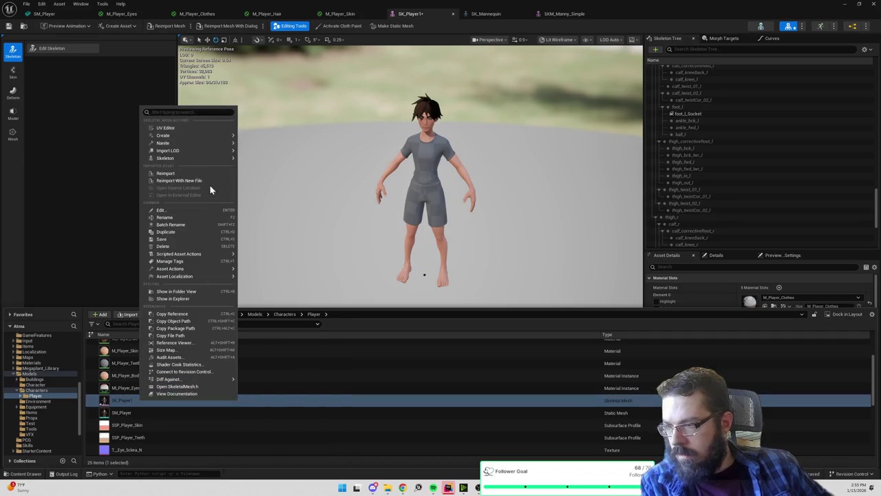
mouse_move(189, 159)
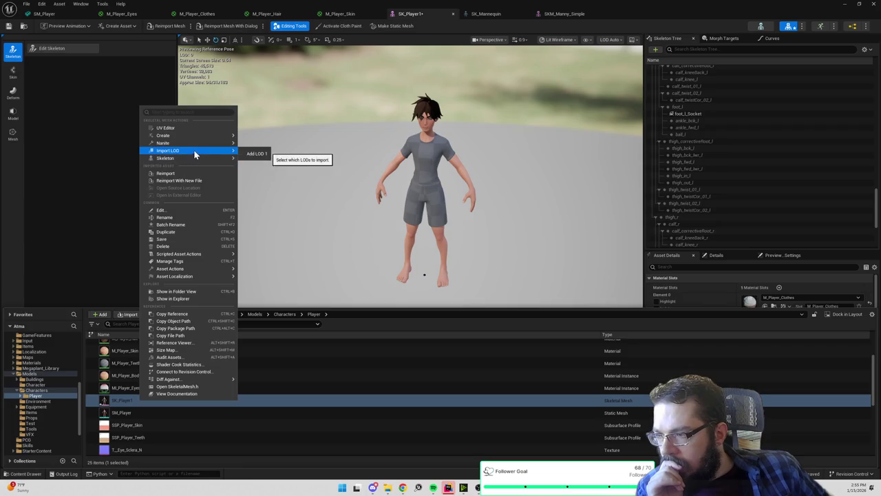
mouse_move(197, 143)
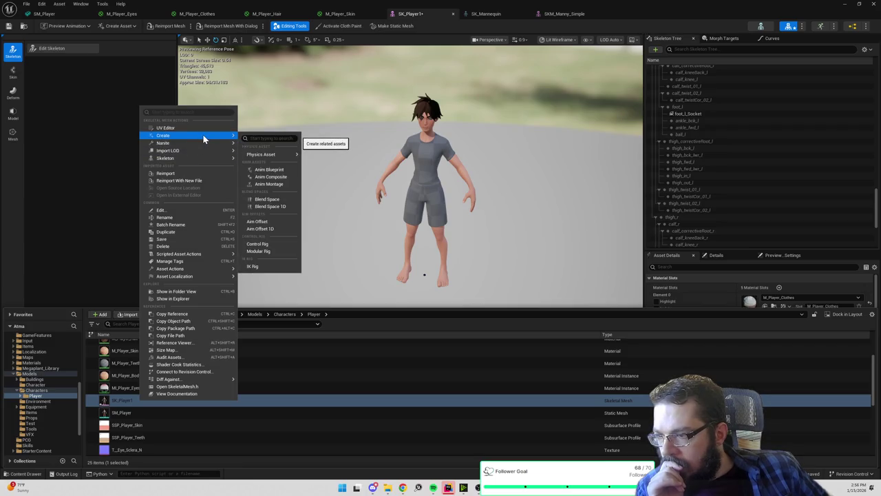
click(82, 149)
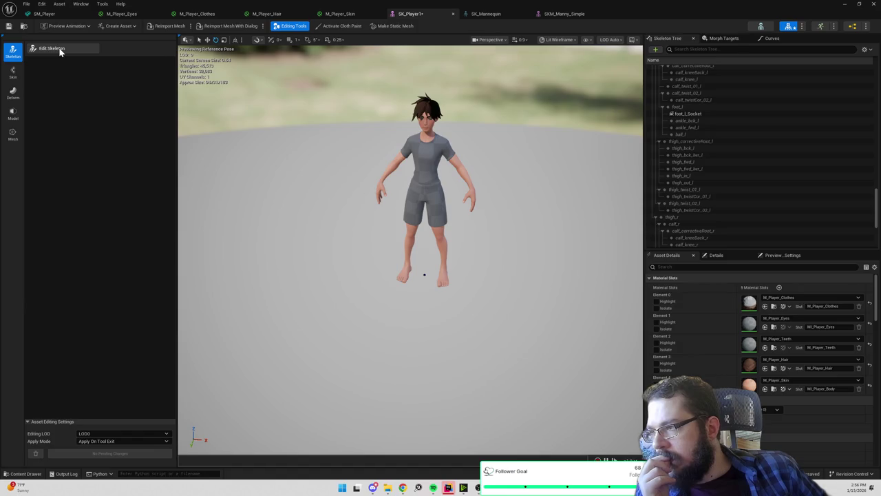
- Inspect the root bone's options in Edit Skeleton, cancel the tool, then bring up SM_Player's actions
click(60, 49)
click(114, 71)
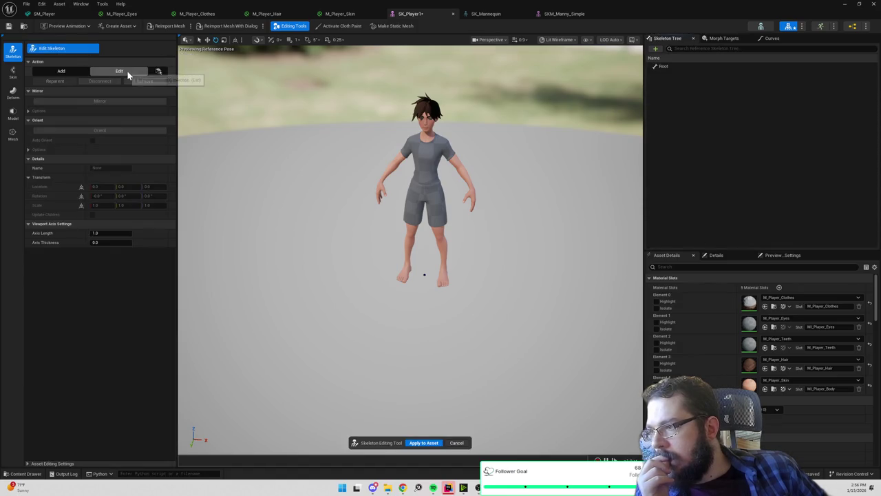
click(675, 67)
right_click(665, 67)
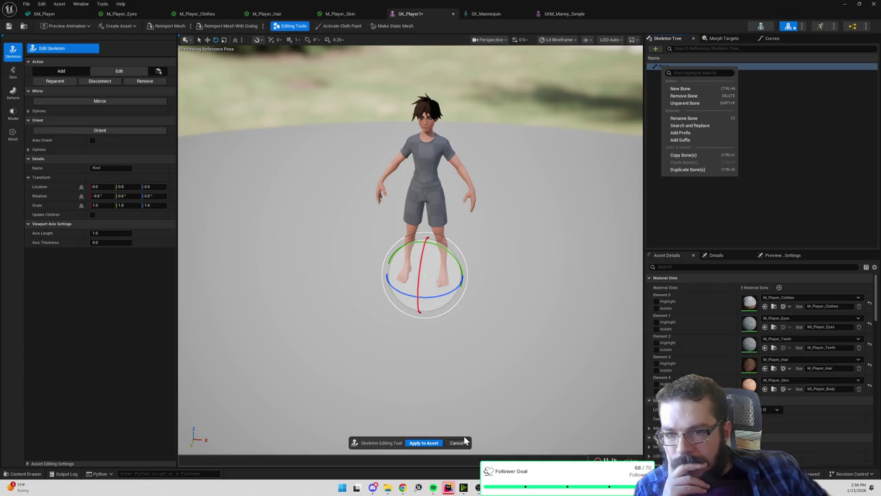
click(469, 442)
click(469, 442)
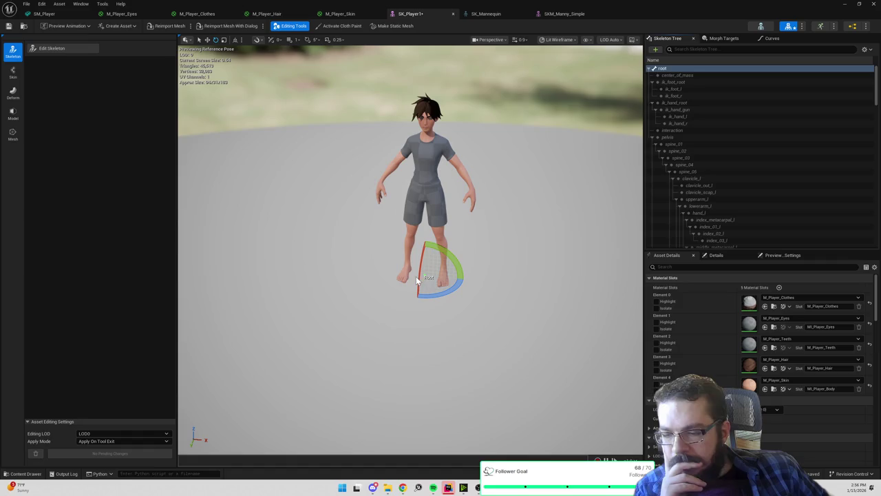
click(24, 26)
right_click(126, 411)
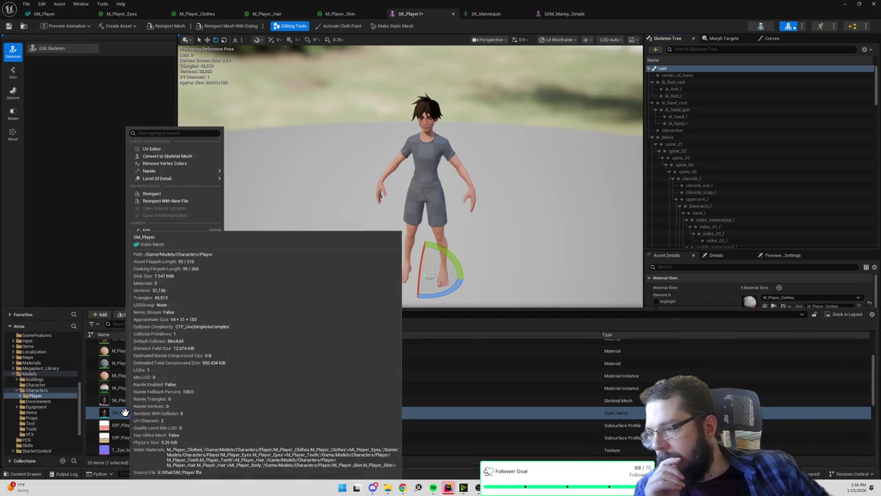
- Convert SM_Player with Use Existing Skeleton, skeleton SK_Mannequin (searched 'mann') and Binding Bone Name root
mouse_move(166, 170)
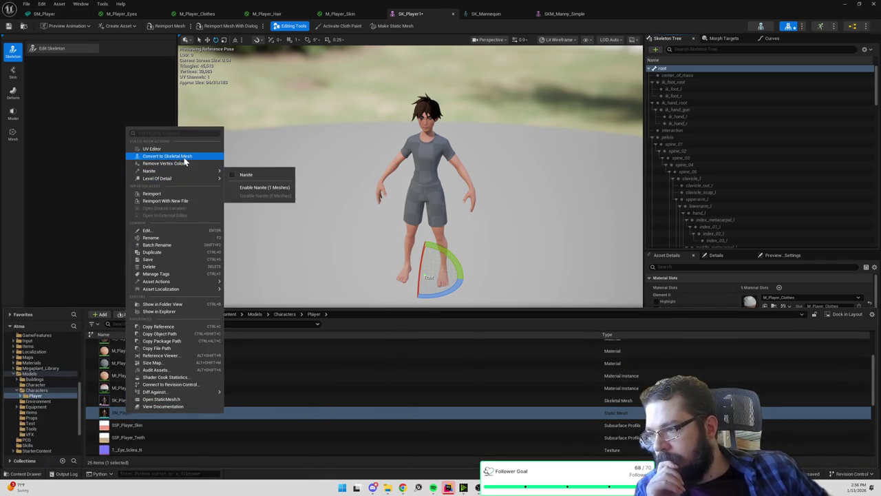
click(182, 156)
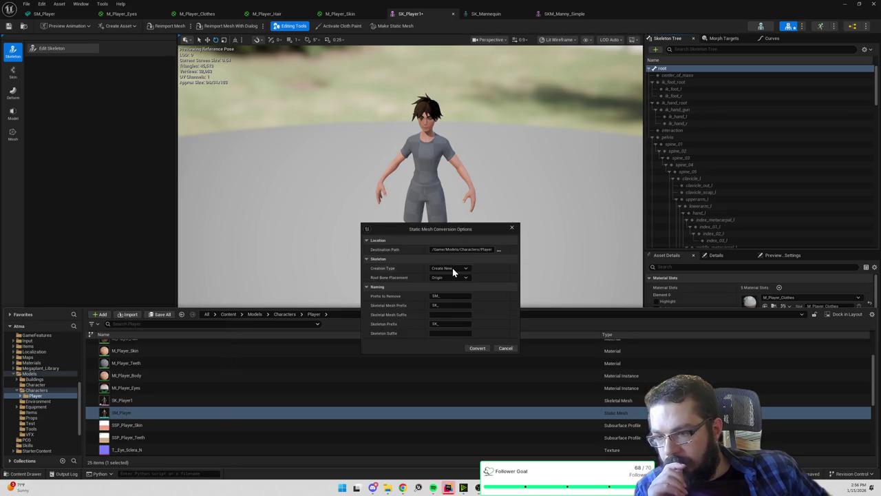
click(453, 270)
click(462, 281)
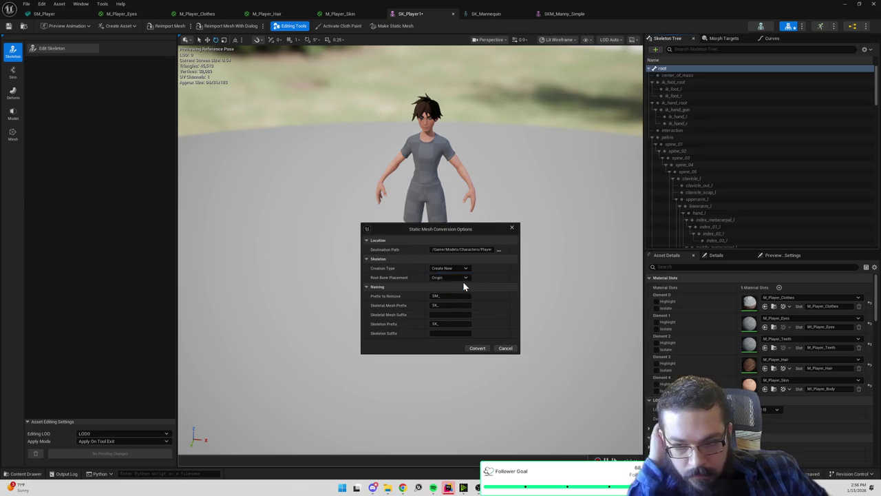
click(461, 279)
text(mann)
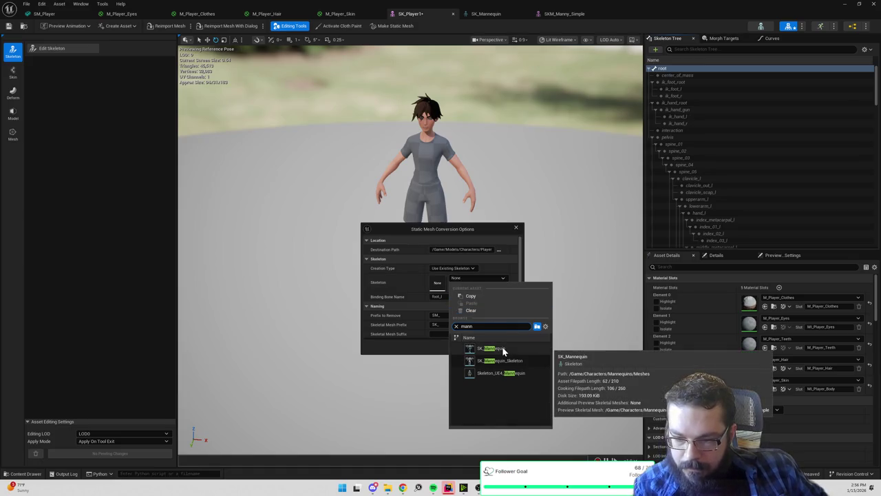
click(504, 349)
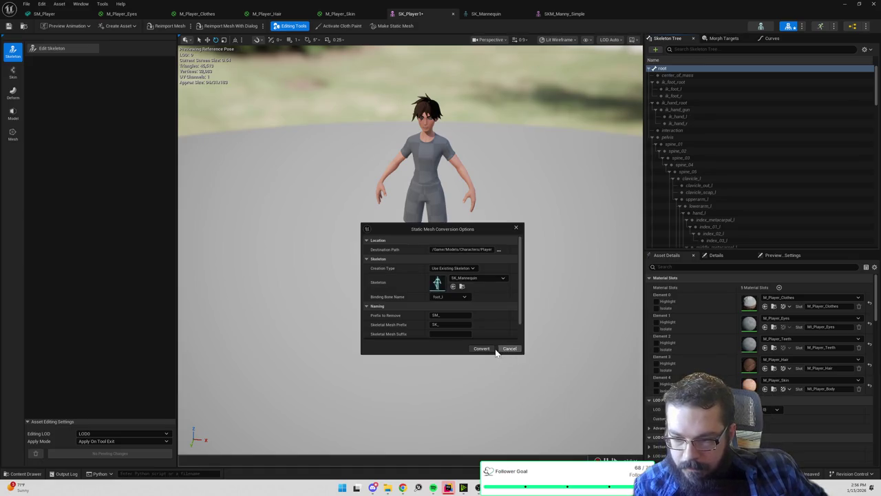
click(448, 296)
scroll(472, 245, up, 10)
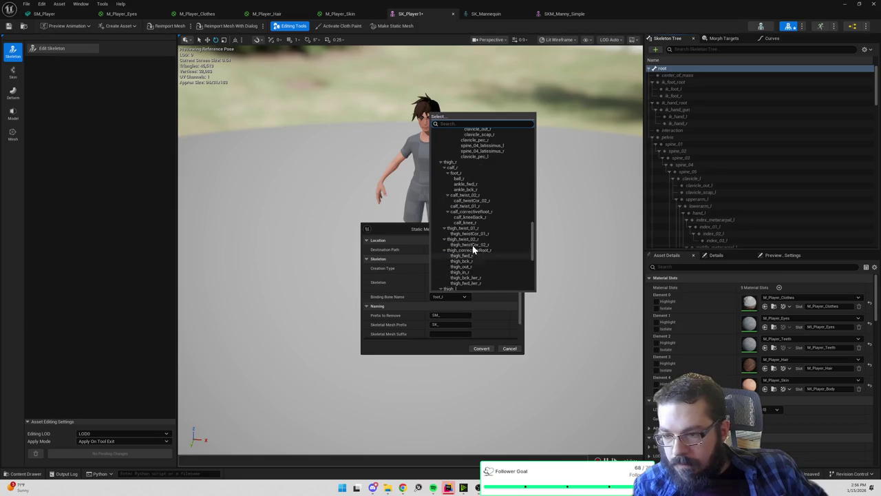
scroll(474, 245, down, 5)
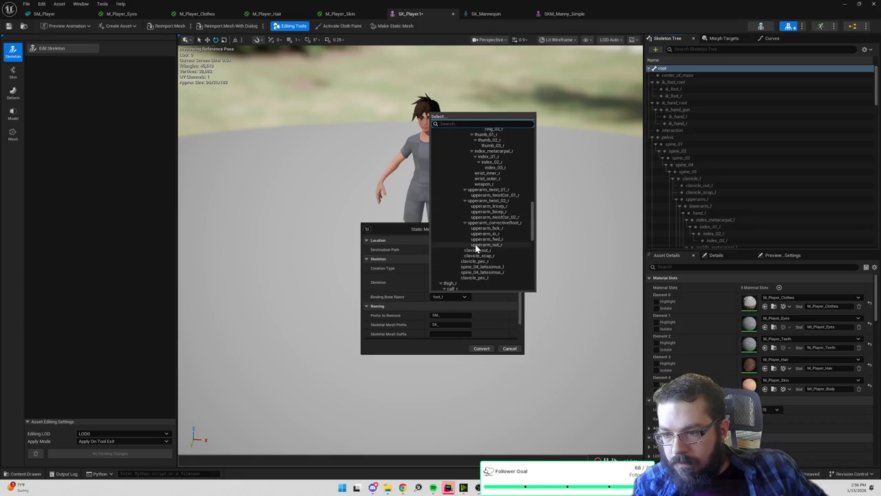
drag(532, 230, 534, 145)
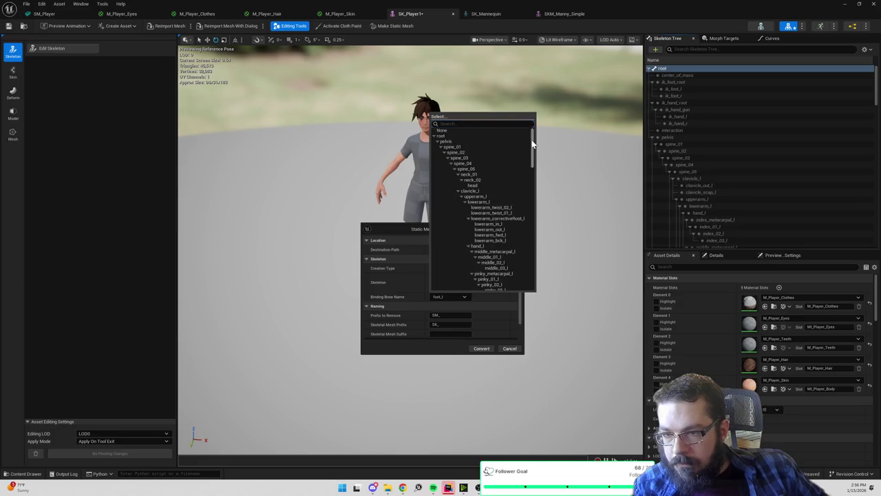
click(442, 137)
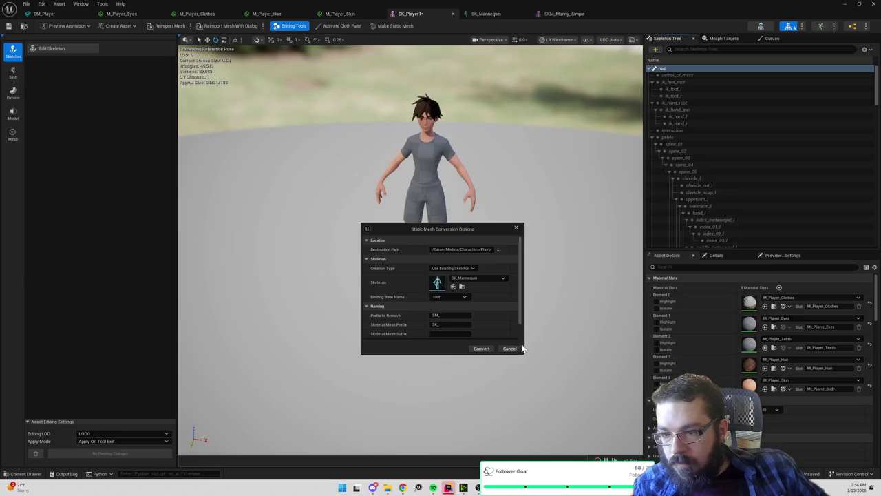
click(485, 350)
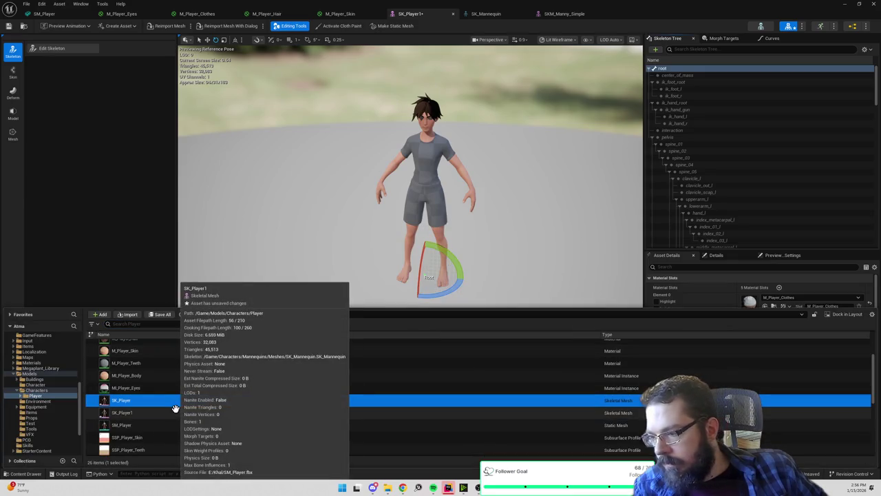
- Close the SK_Player1 mesh editor after briefly starting Edit Skeleton
scroll(176, 407, down, 5)
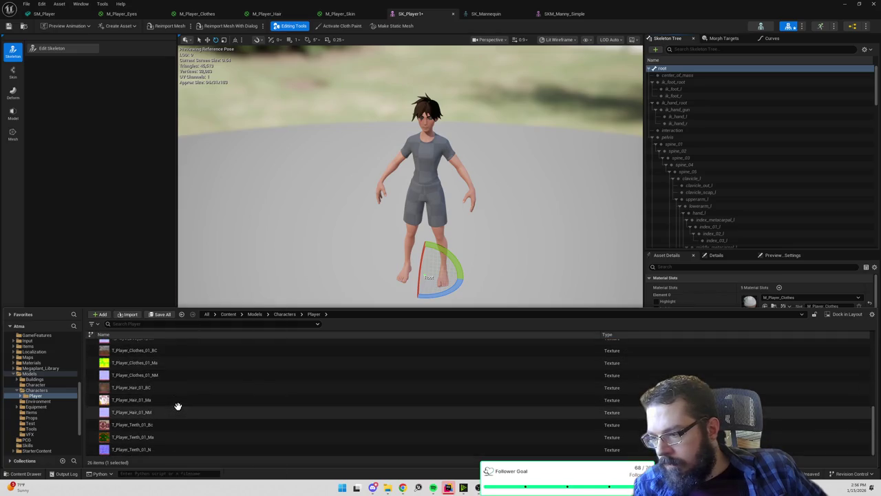
scroll(179, 405, up, 5)
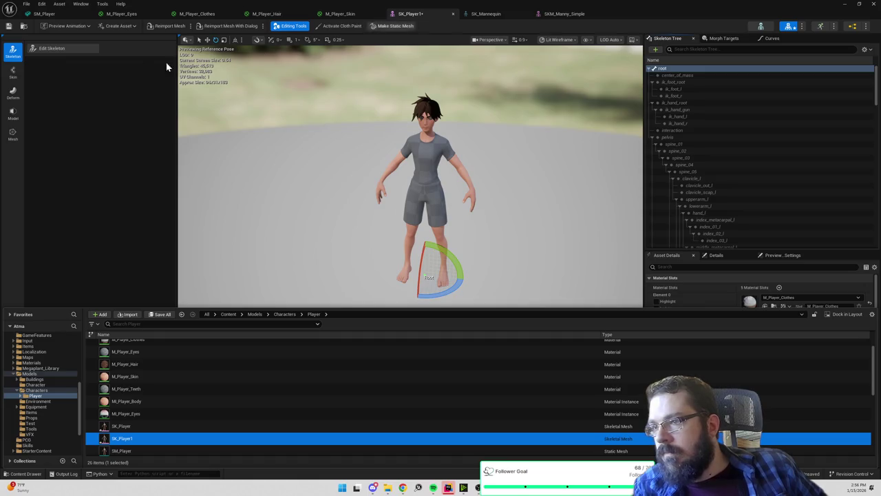
click(77, 47)
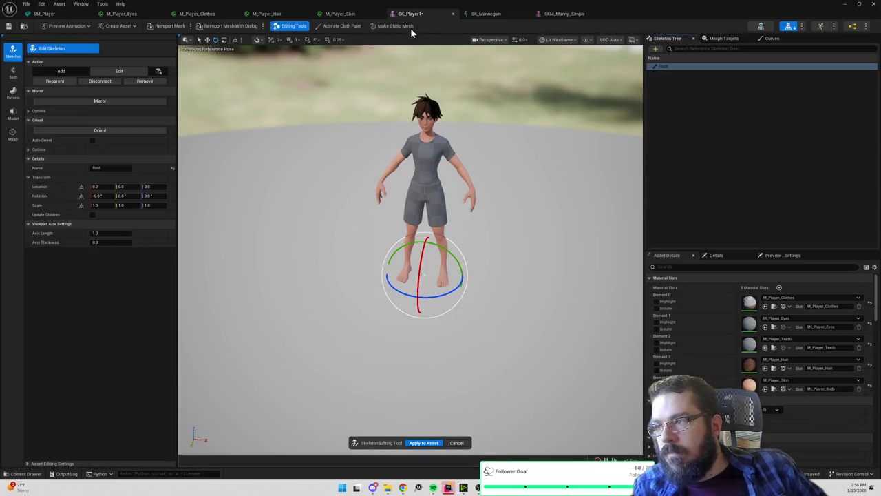
click(453, 13)
- Switch to the M_Player_Skin material graph with the Content Drawer open
key(ctrl+space)
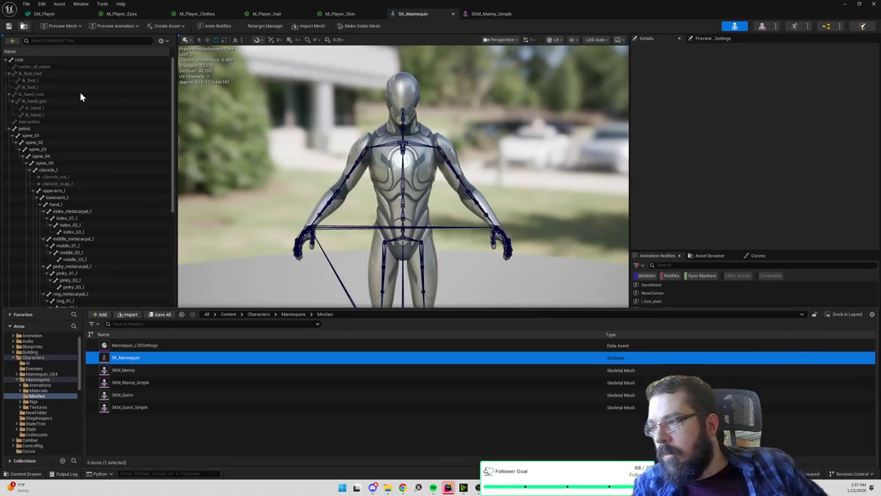
click(331, 18)
key(ctrl+space)
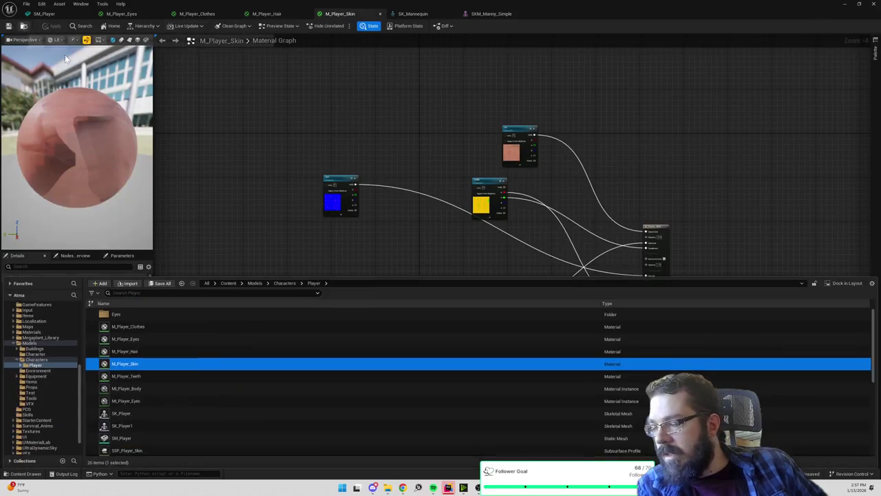
scroll(152, 386, down, 3)
- Open the new SK_Player skeletal mesh in its mesh editor
click(155, 348)
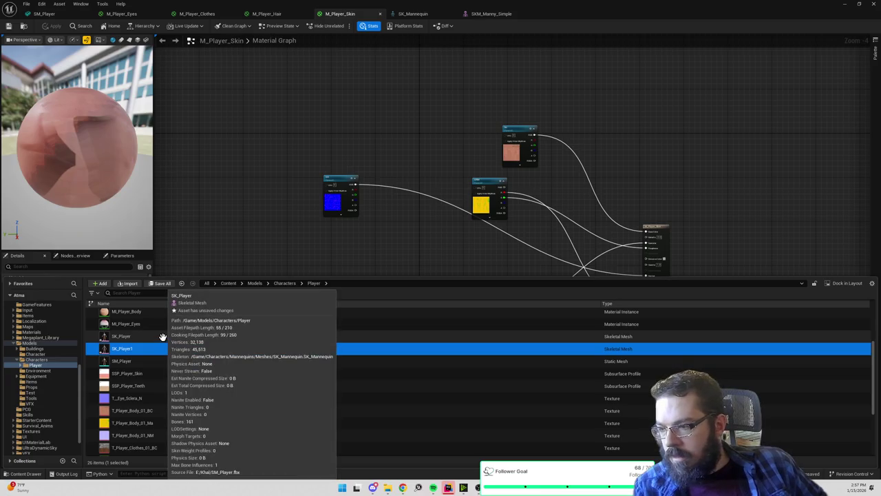
click(162, 336)
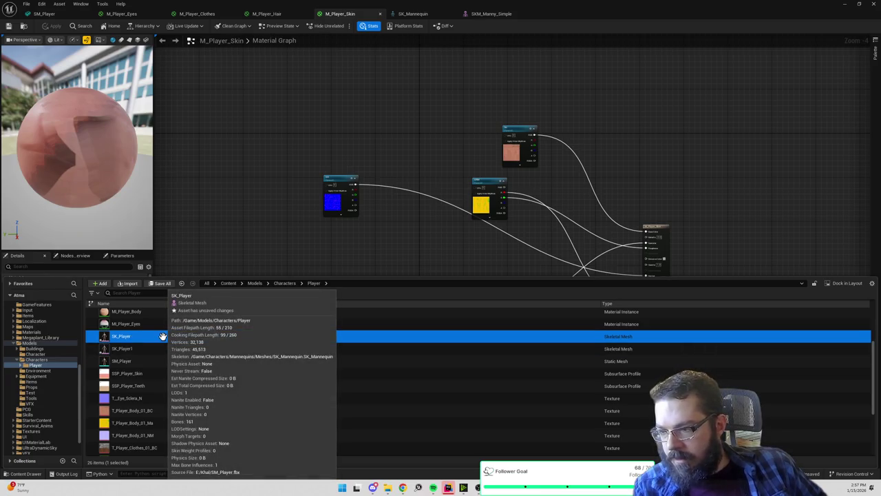
double_click(162, 336)
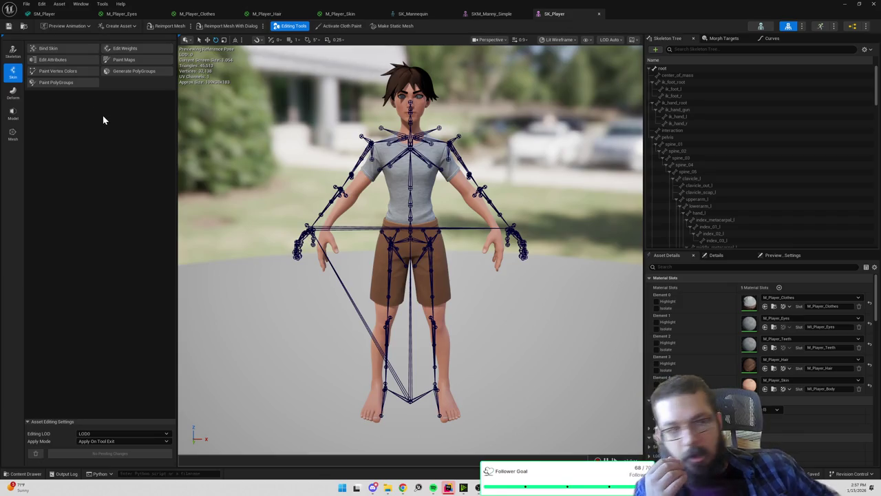
- Switch SK_Player's editor to Skeleton mode and start the Edit Skeleton tool
scroll(285, 212, down, 3)
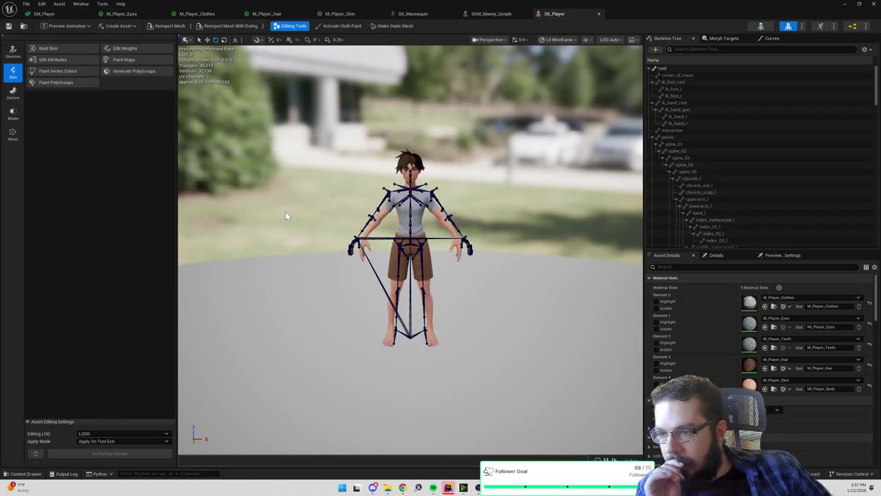
scroll(285, 215, up, 2)
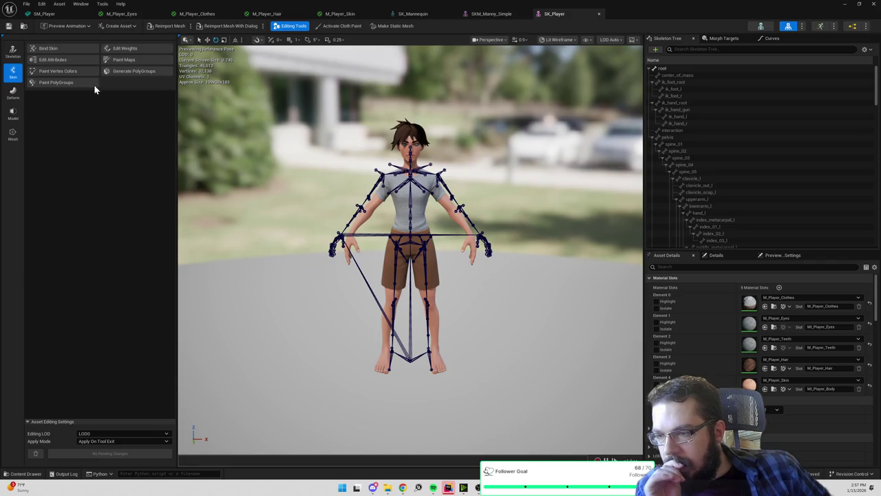
click(12, 51)
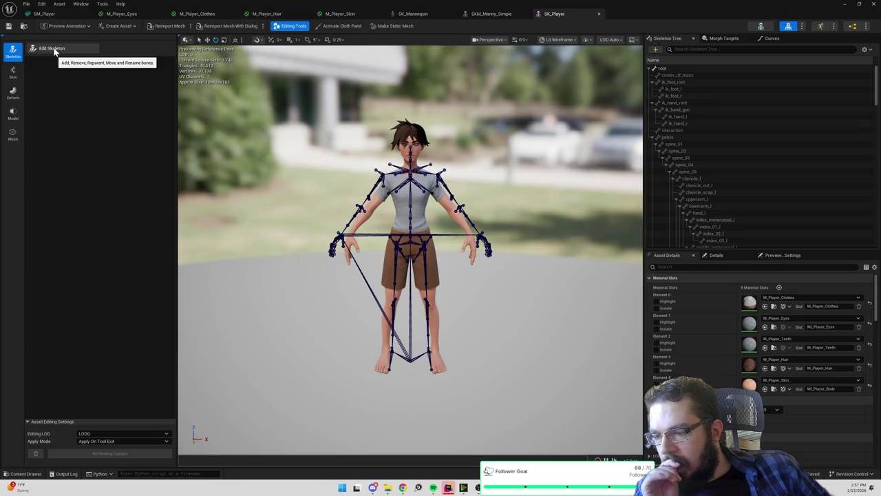
click(55, 49)
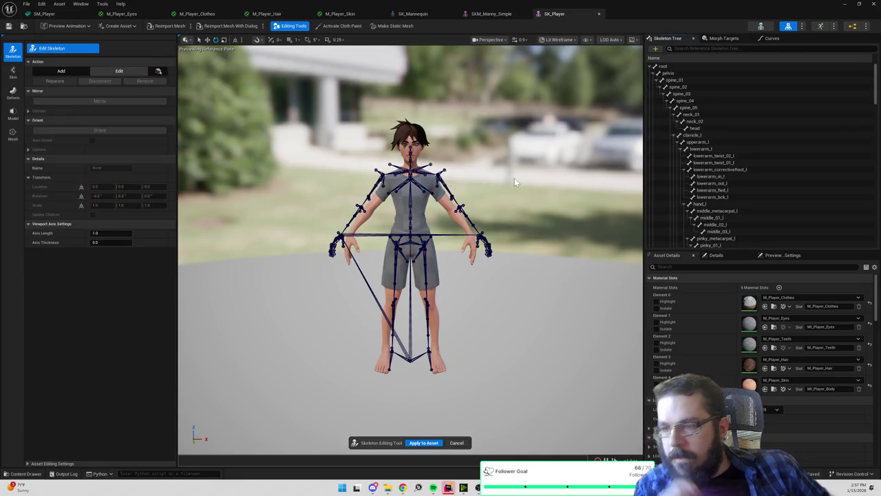
- Move upperarm_correctiveRoot_l up and outward and apply the edit to the asset
scroll(410, 248, up, 5)
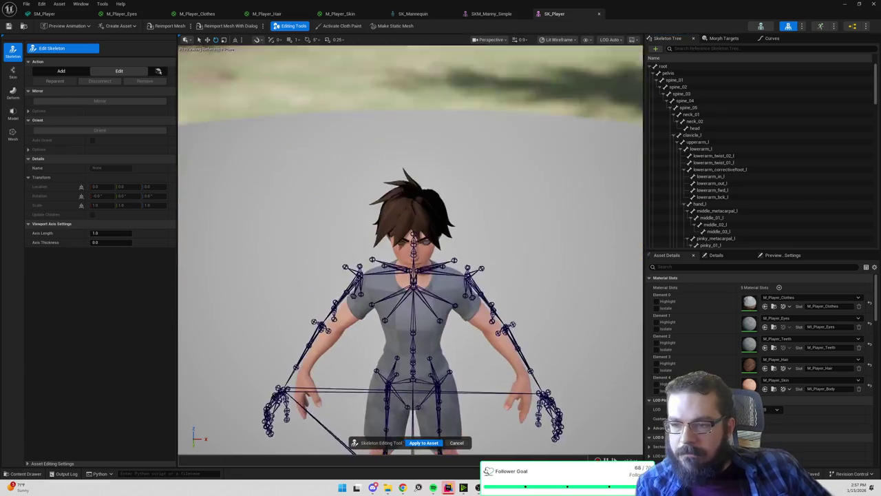
key(f)
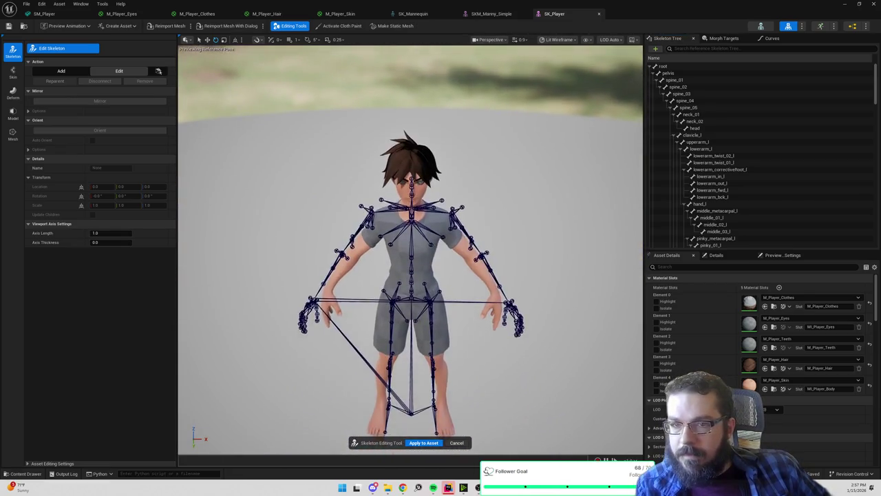
click(452, 214)
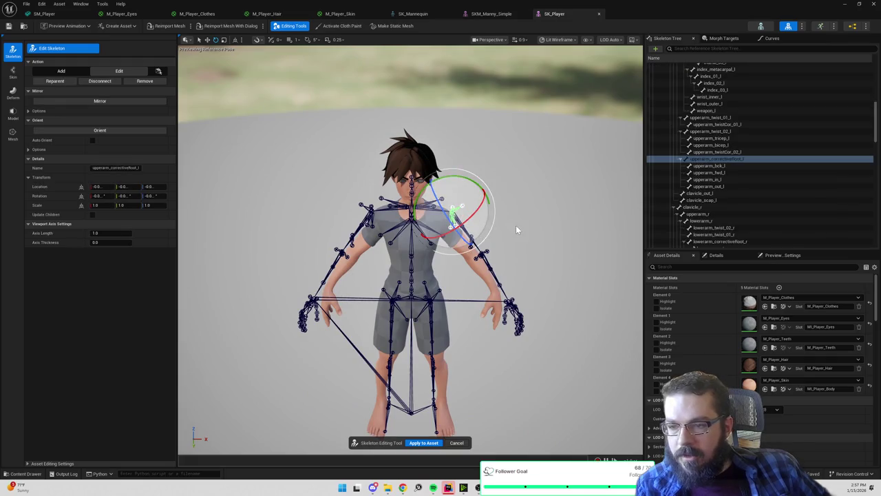
scroll(515, 225, down, 3)
mouse_move(470, 179)
mouse_down()
mouse_move(531, 141)
mouse_move(510, 152)
mouse_up()
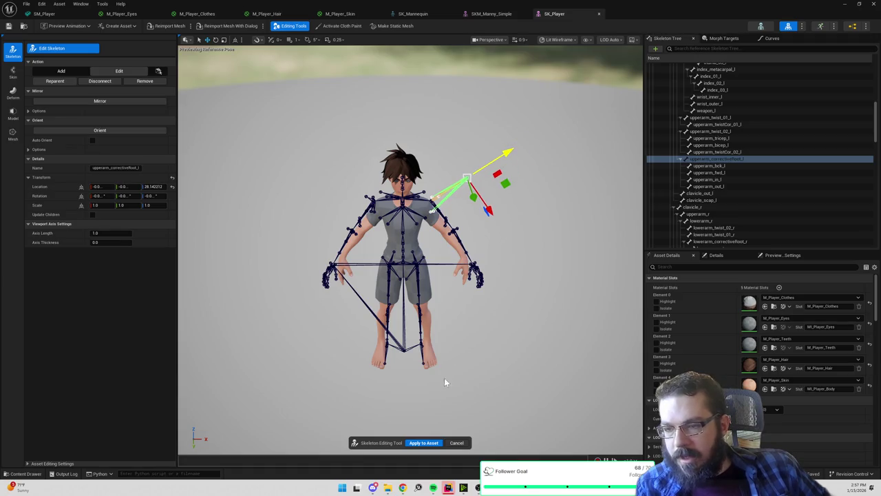
click(422, 446)
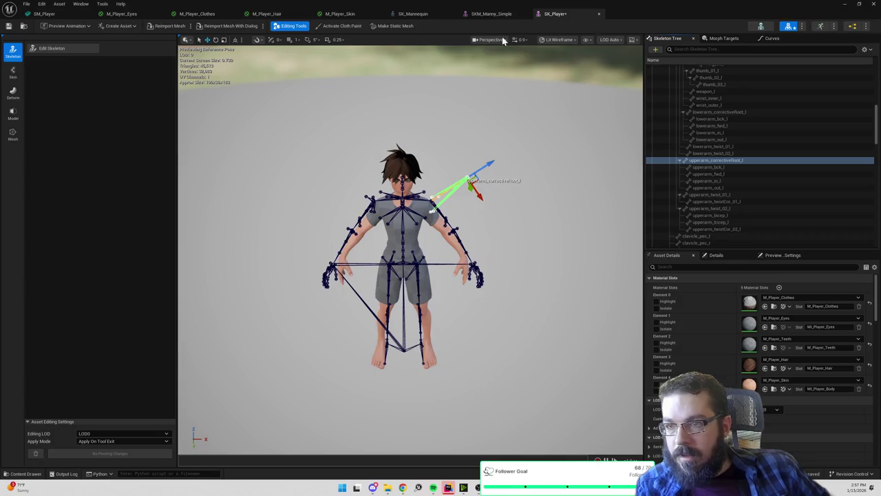
- Compare SK_Player against the SKM_Manny_Simple and SK_Mannequin tabs
click(492, 14)
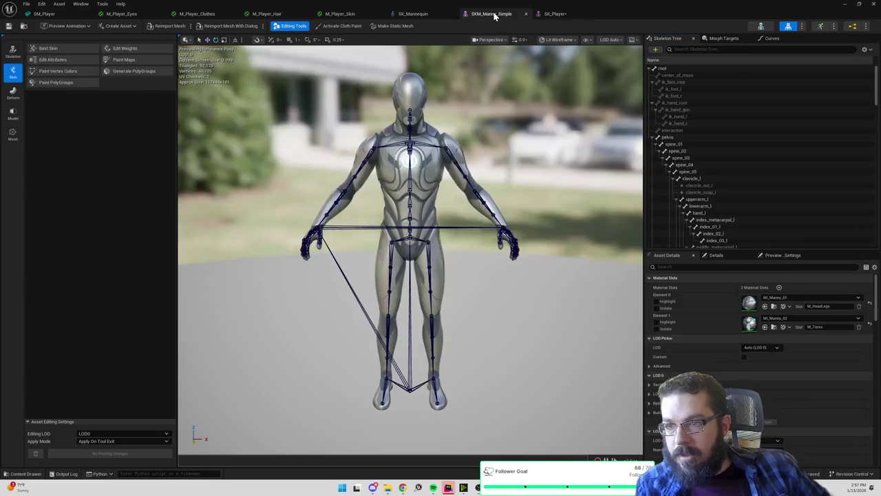
click(561, 17)
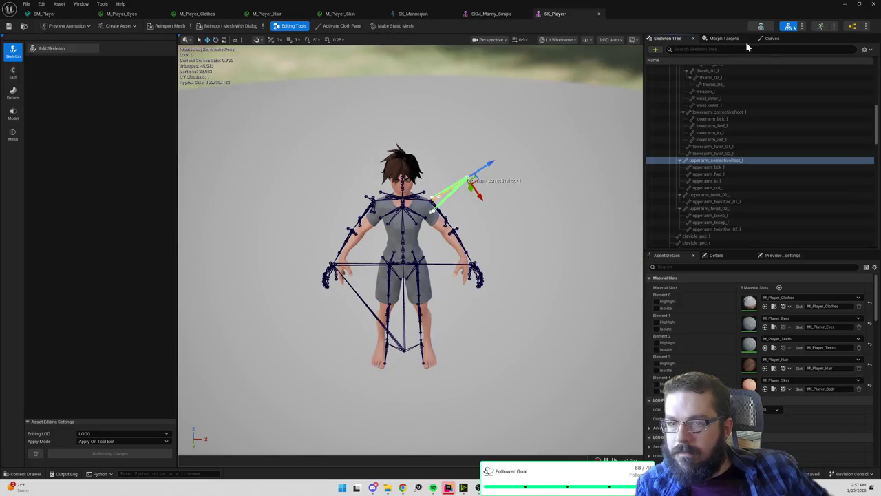
click(760, 26)
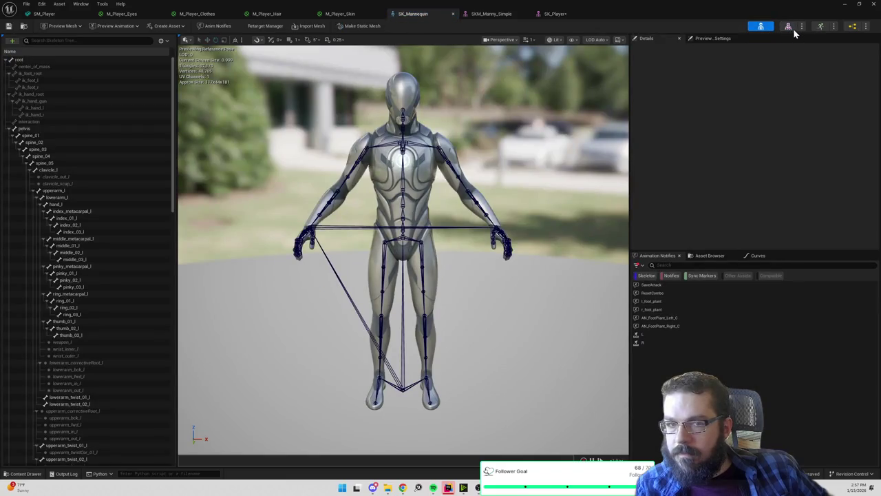
click(793, 28)
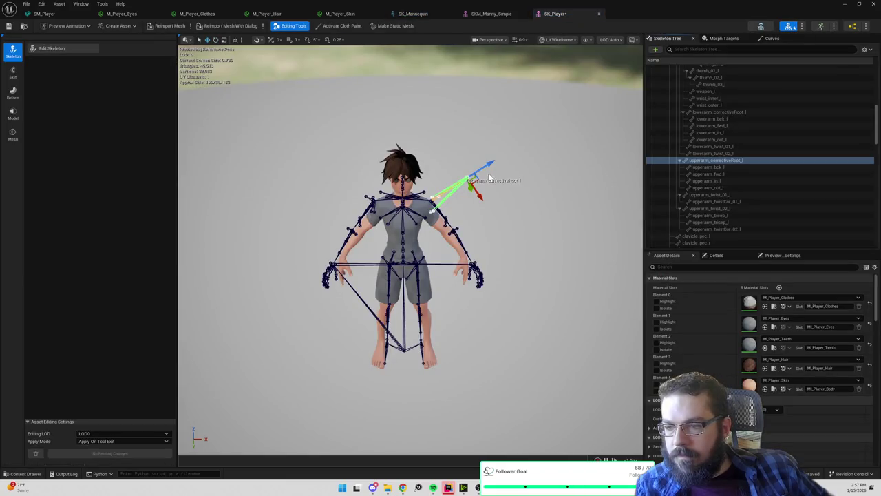
- Undo the upperarm_correctiveRoot_l move and the applied skeleton edit
drag(485, 165, 438, 191)
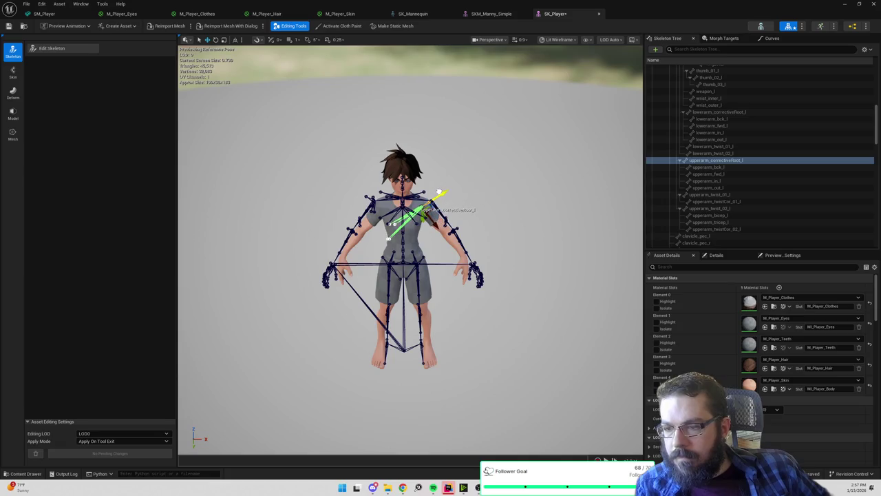
key(ctrl+z)
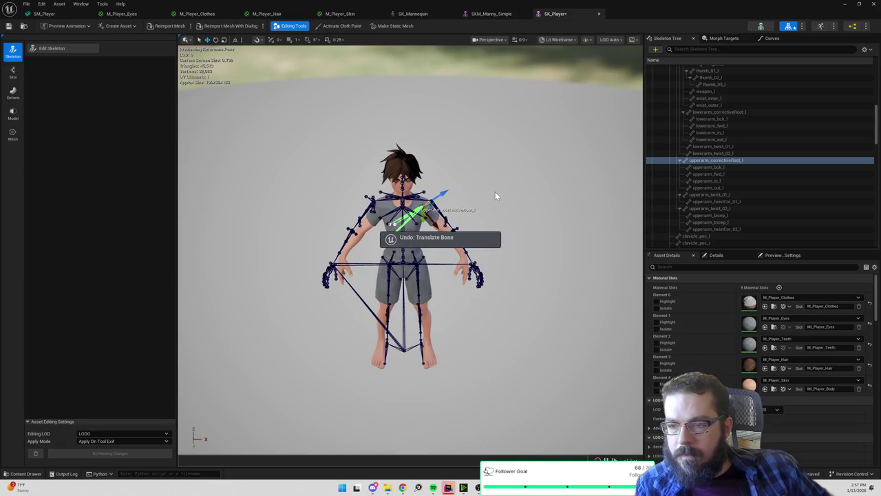
key(ctrl+z)
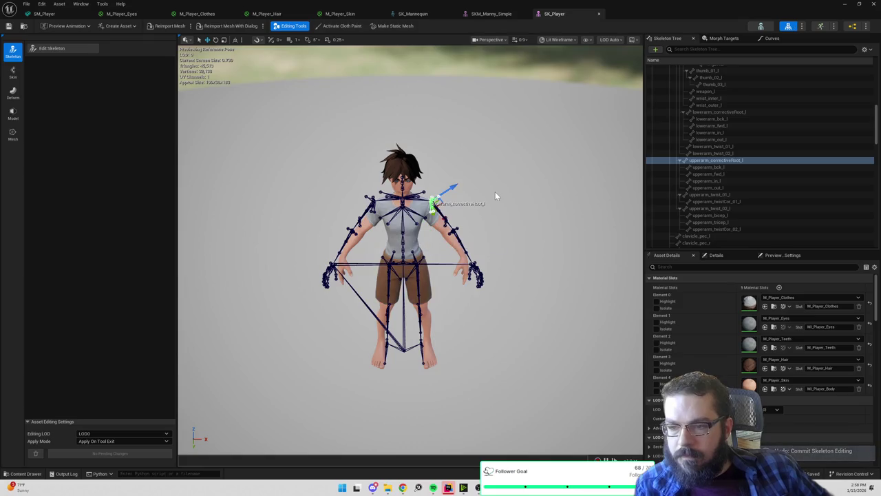
drag(497, 187, 515, 170)
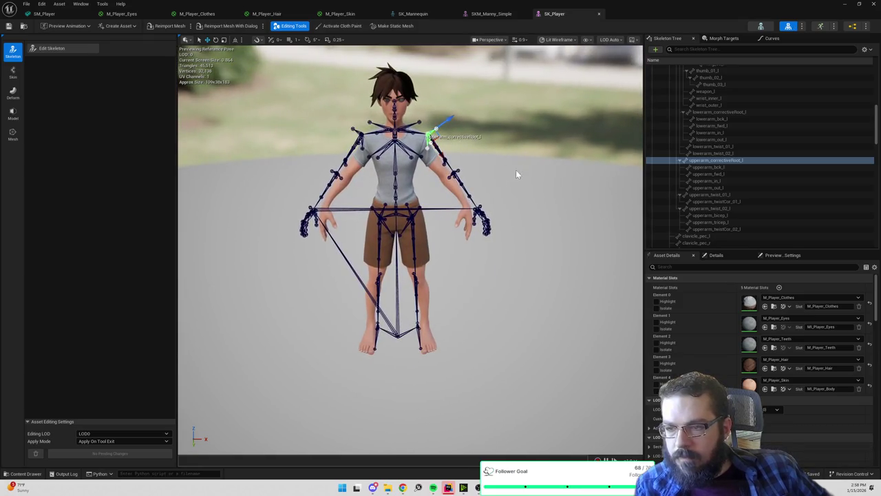
click(525, 159)
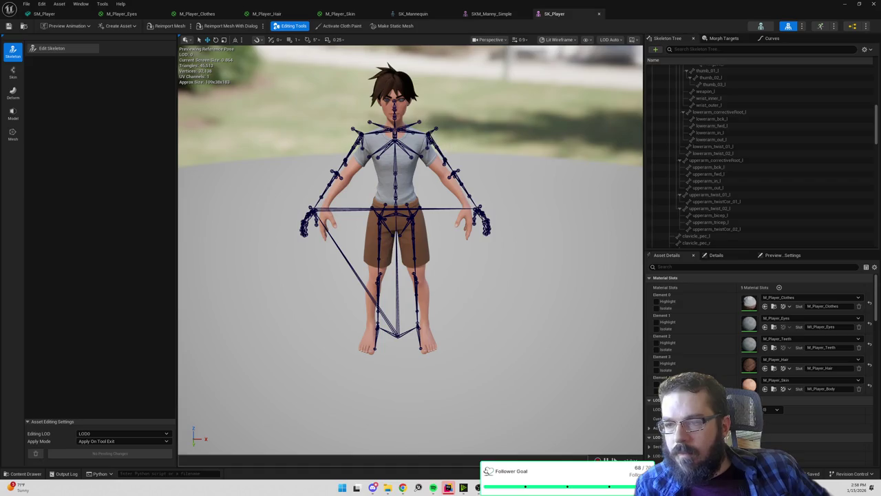
click(433, 130)
mouse_move(525, 167)
mouse_down()
mouse_move(565, 140)
mouse_move(570, 148)
mouse_move(523, 167)
mouse_move(523, 152)
mouse_up()
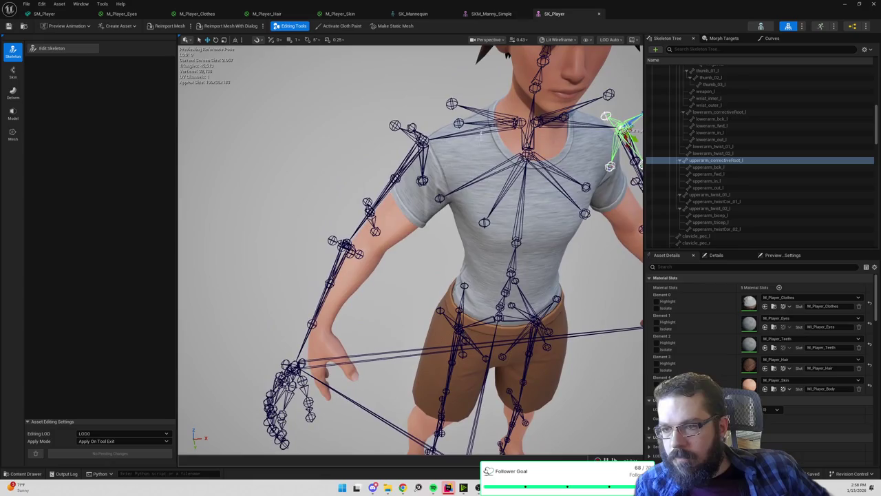
- Trial-rotate clavicle_r to lower the arm, undo it, and restart Edit Skeleton
click(521, 125)
key(e)
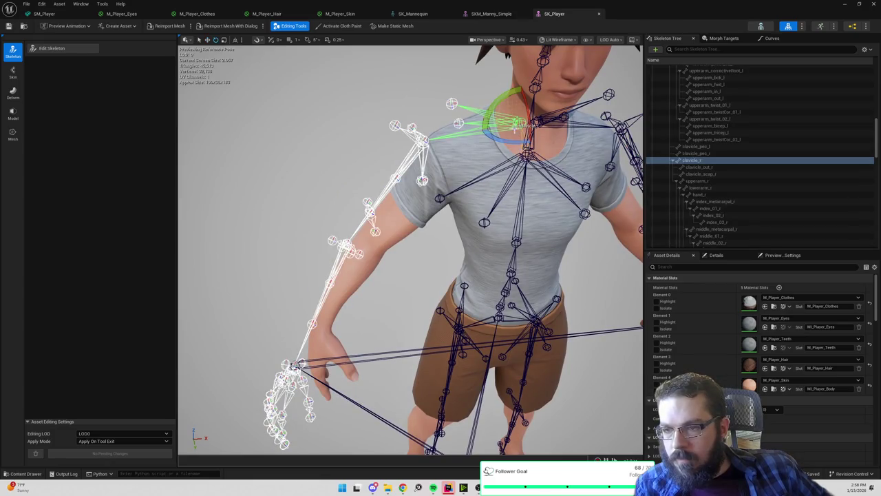
mouse_move(522, 125)
mouse_down()
mouse_move(560, 113)
mouse_move(556, 107)
mouse_up()
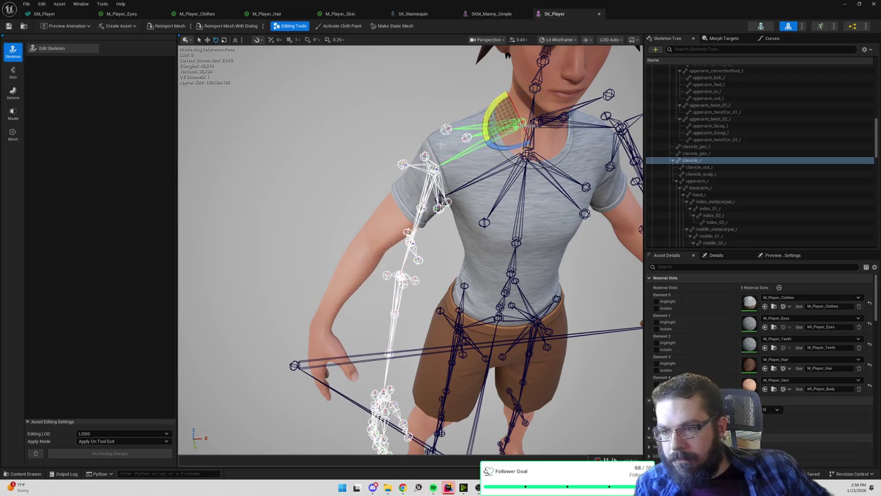
click(438, 168)
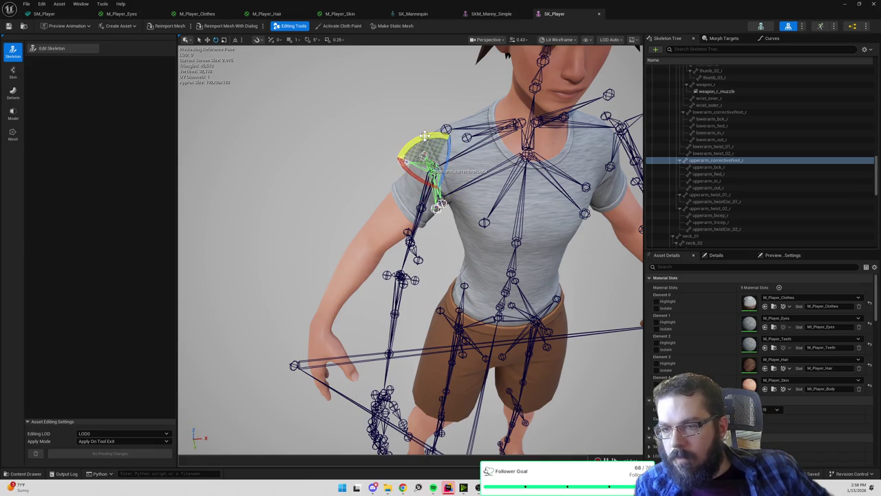
key(ctrl+z)
click(55, 50)
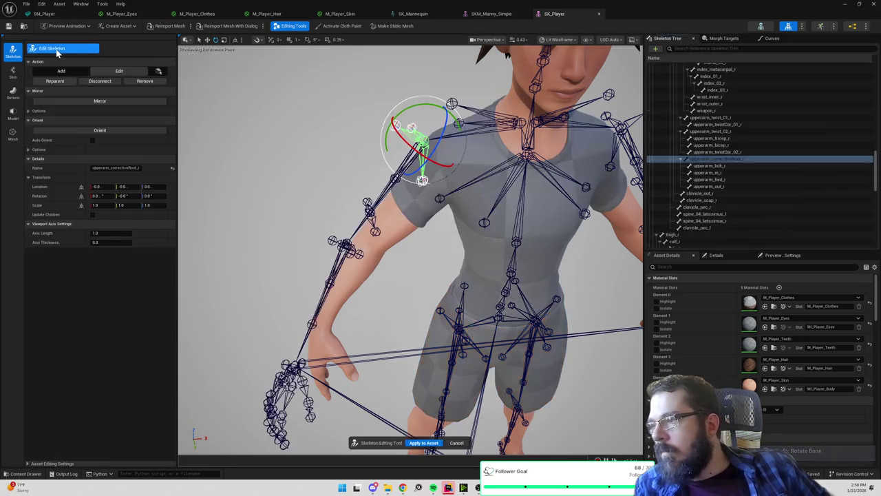
- Trial-rotate clavicle_l at the shoulder, then undo the rotation
scroll(339, 135, down, 10)
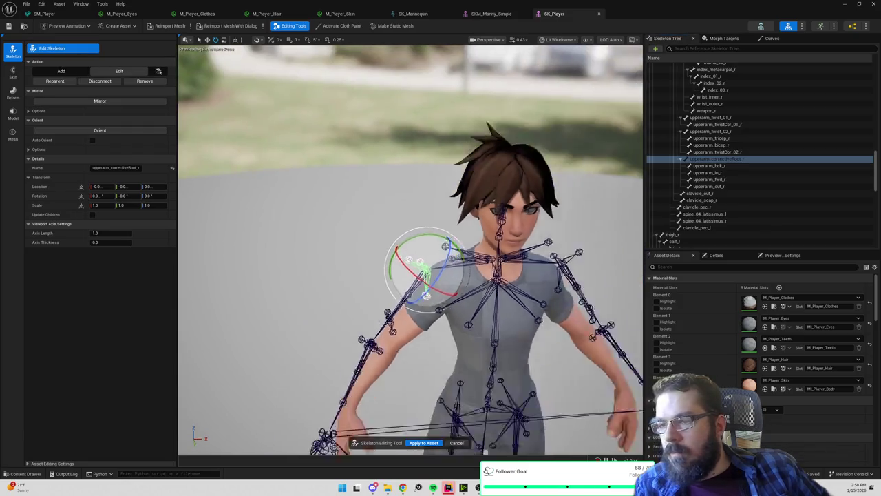
scroll(411, 248, up, 4)
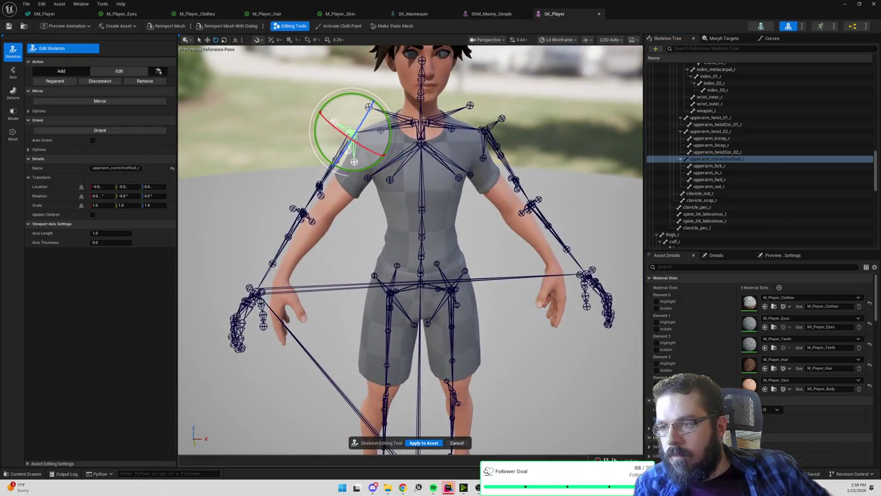
mouse_move(321, 156)
mouse_down()
mouse_move(303, 159)
mouse_move(321, 157)
mouse_up()
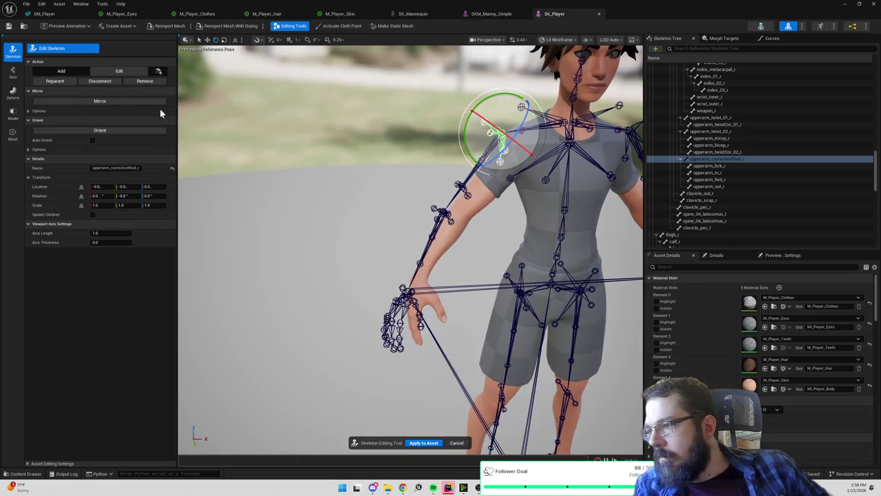
click(434, 160)
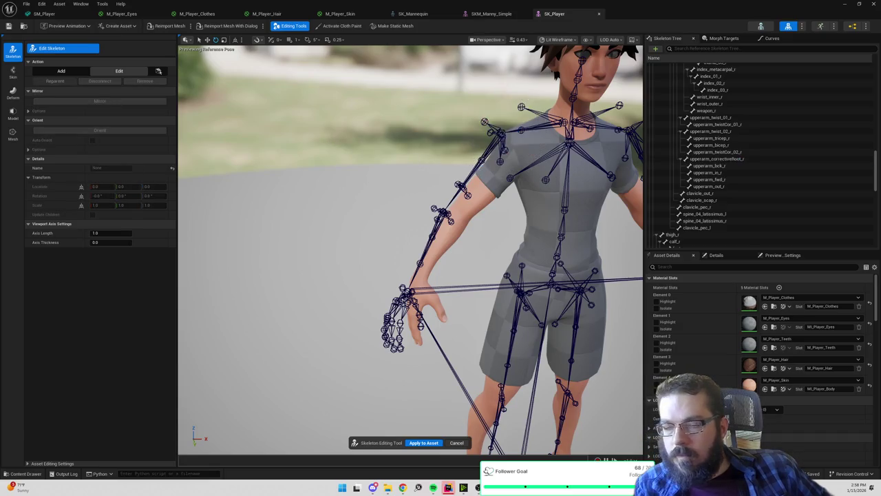
key(f)
drag(445, 147, 445, 147)
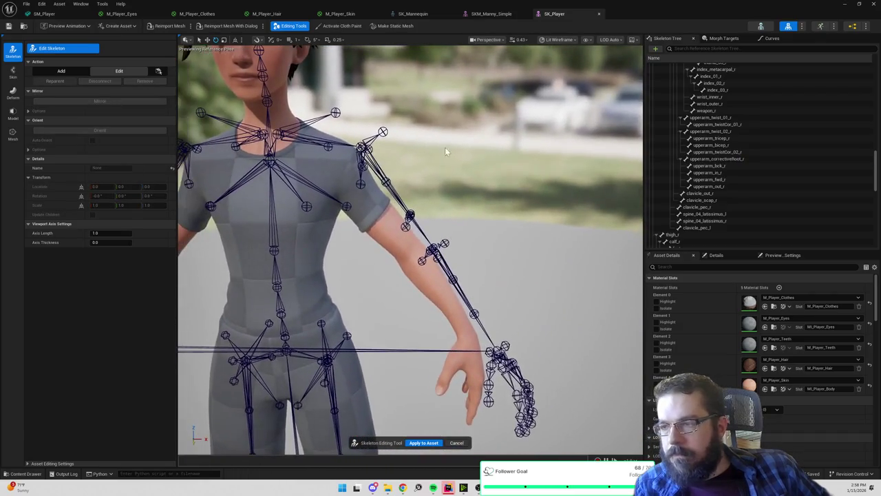
click(278, 135)
mouse_move(309, 120)
mouse_down()
mouse_move(304, 109)
mouse_move(310, 115)
mouse_up()
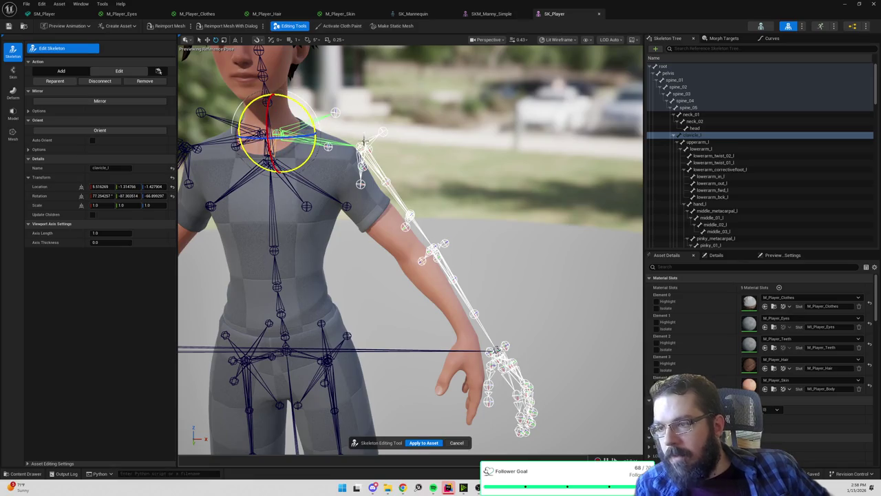
key(ctrl+z)
- Trial-move upperarm_correctiveRoot_l, undo it, and Cancel skeleton editing from a front view
click(360, 147)
key(w)
drag(378, 132, 394, 132)
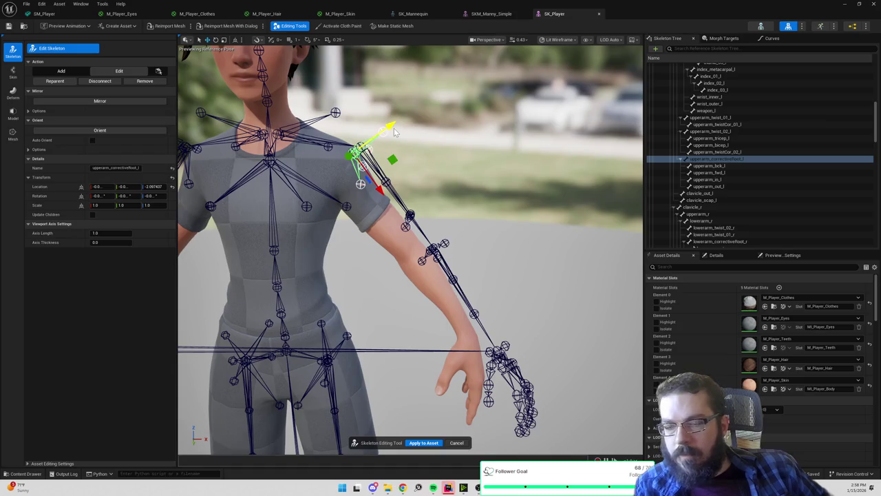
key(ctrl+z)
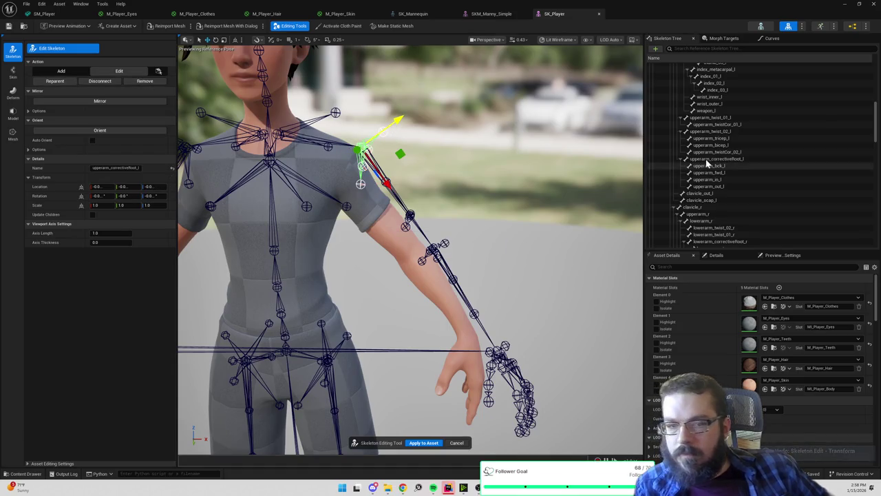
click(707, 160)
mouse_move(469, 157)
mouse_down()
mouse_move(470, 196)
mouse_move(483, 227)
mouse_move(486, 158)
mouse_up()
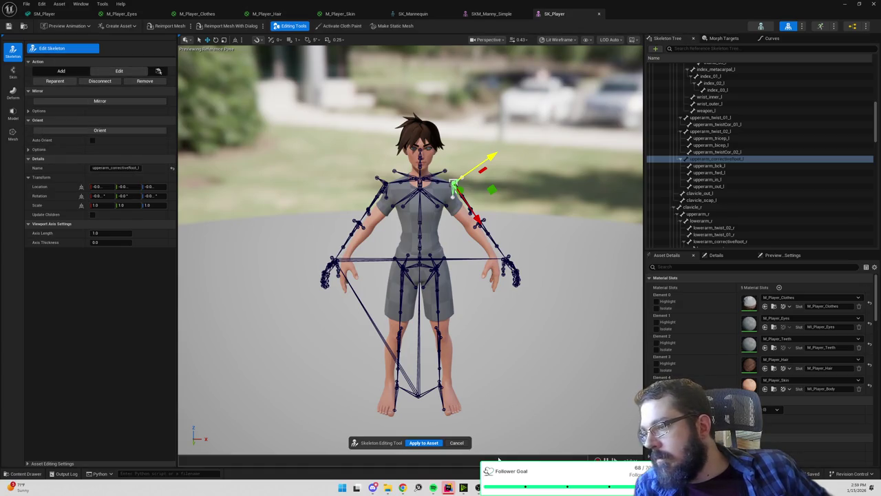
click(458, 442)
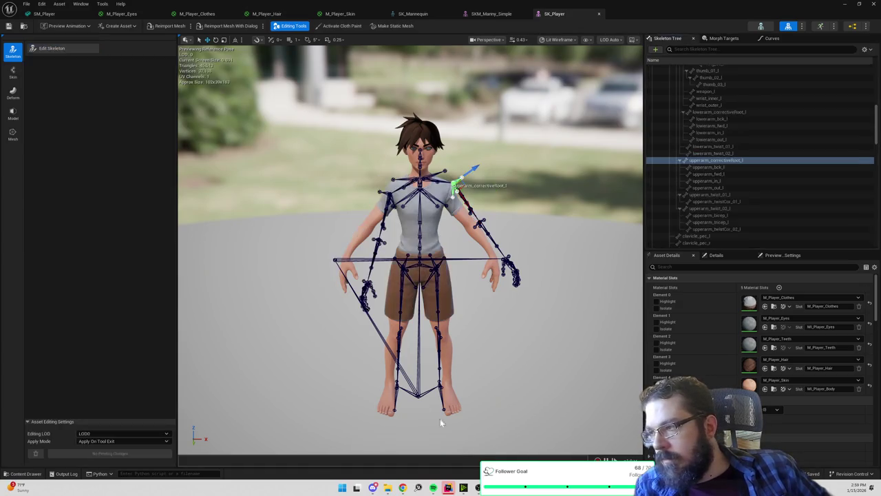
- Apply a first Bind Skin to SK_Player, then undo the rigid binding
click(13, 72)
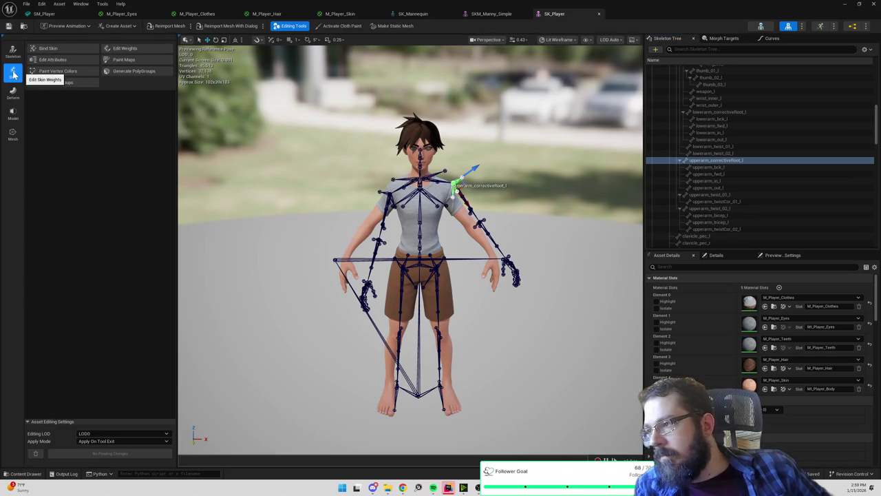
click(70, 47)
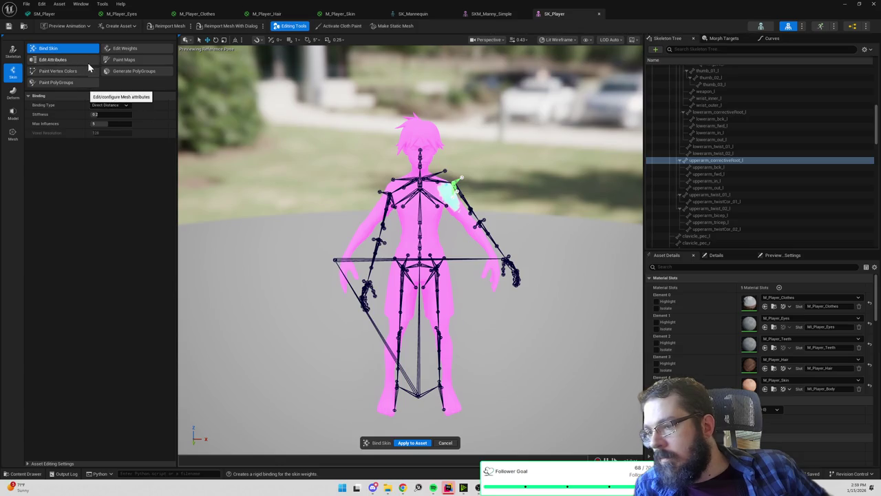
click(413, 443)
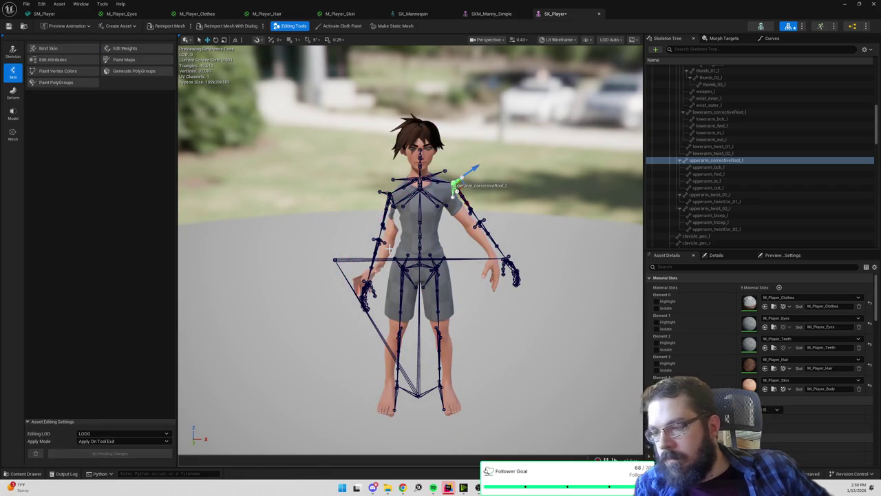
key(ctrl+z)
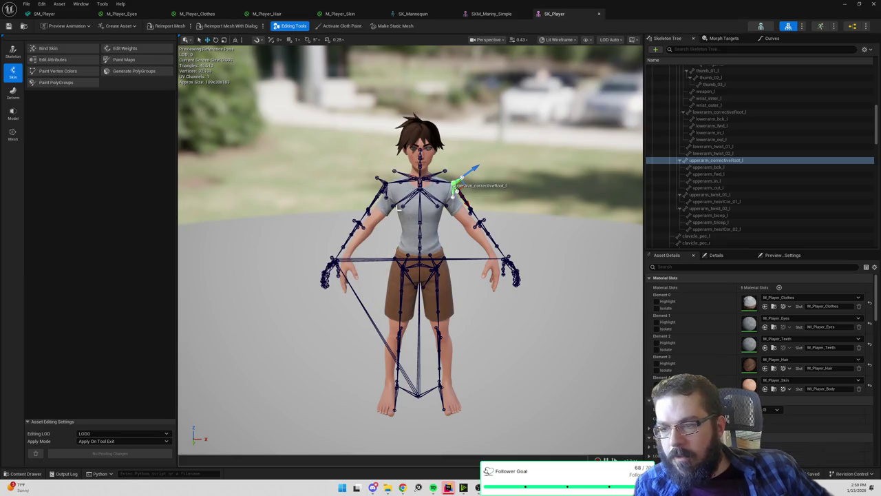
- Rebind the skin with Bind Skin and apply it to the asset
click(60, 49)
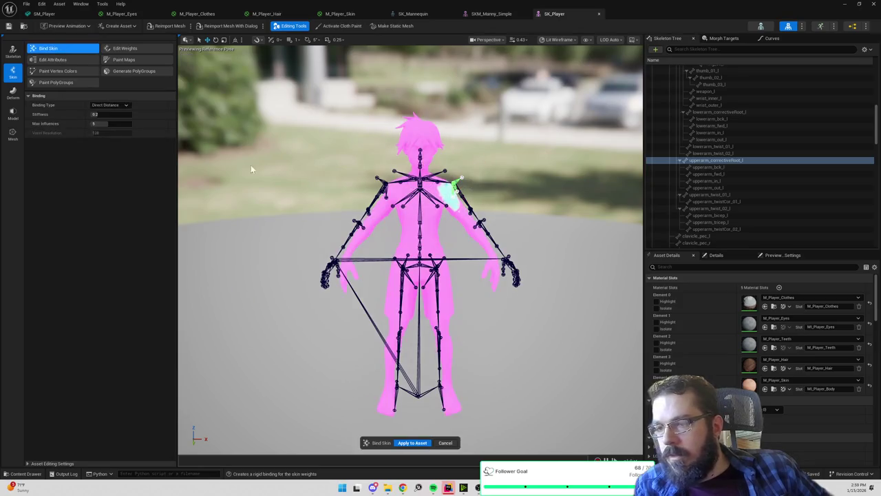
click(413, 444)
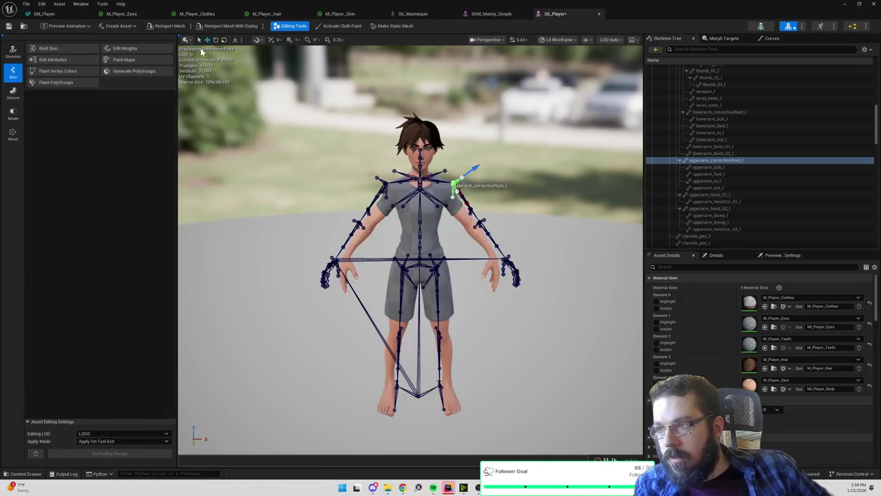
click(119, 26)
click(120, 26)
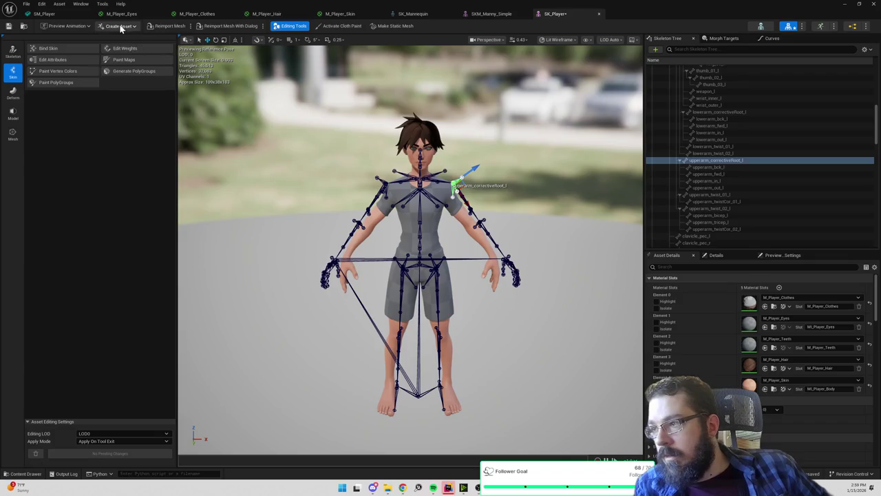
click(80, 27)
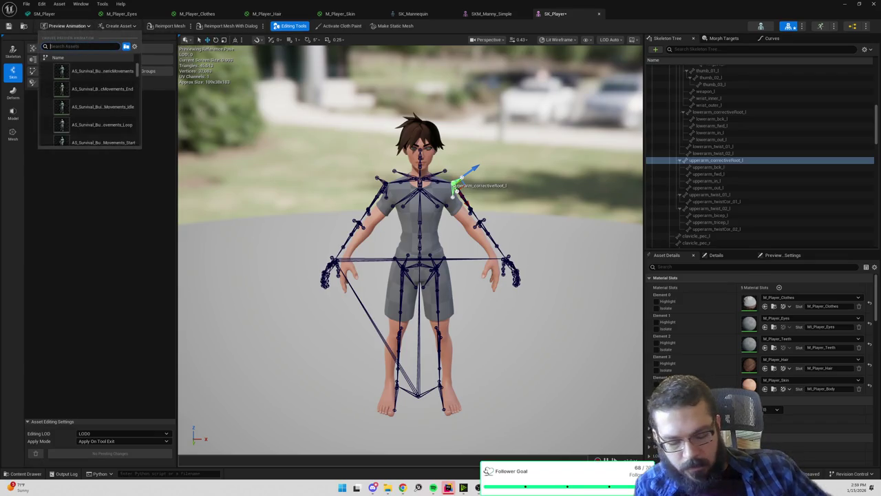
- Preview the MF_Walk_Fwd animation found via 'walk' and orbit around the walking character
text(walk)
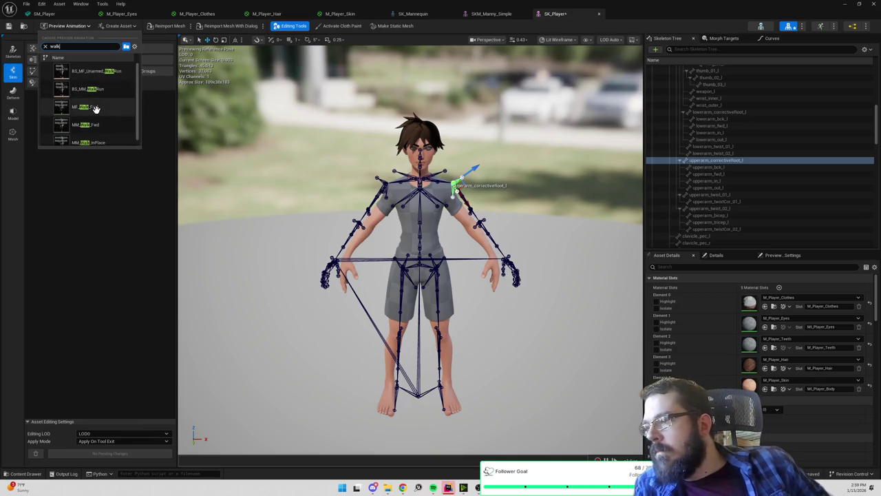
click(96, 109)
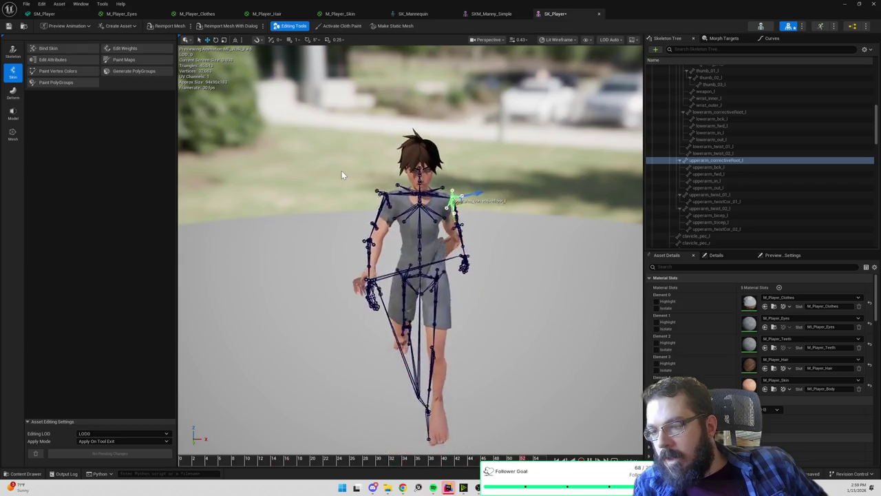
mouse_move(545, 228)
mouse_down()
mouse_move(413, 227)
mouse_move(561, 236)
mouse_up()
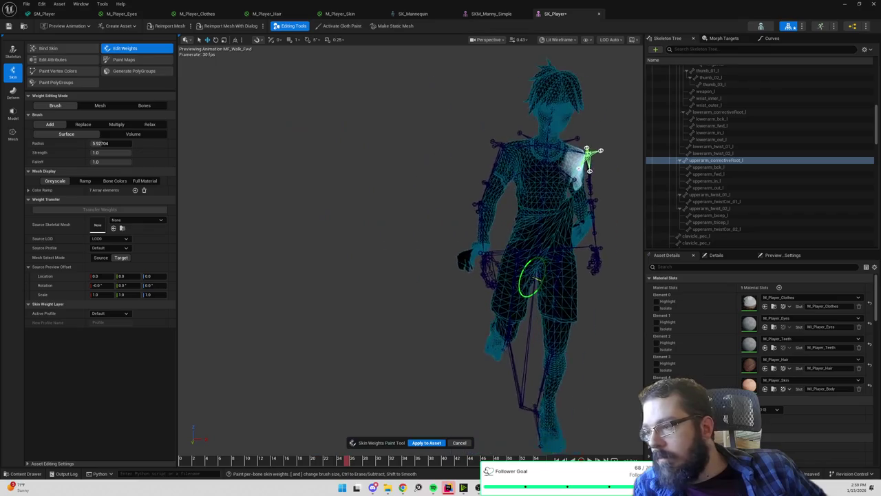
- Set SKM_Quinn as the Source Skeletal Mesh for weight transfer
click(131, 222)
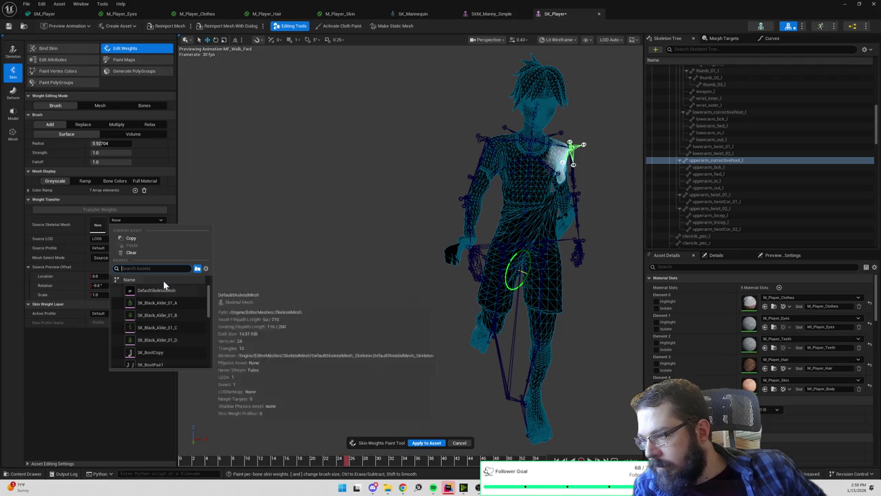
text(man)
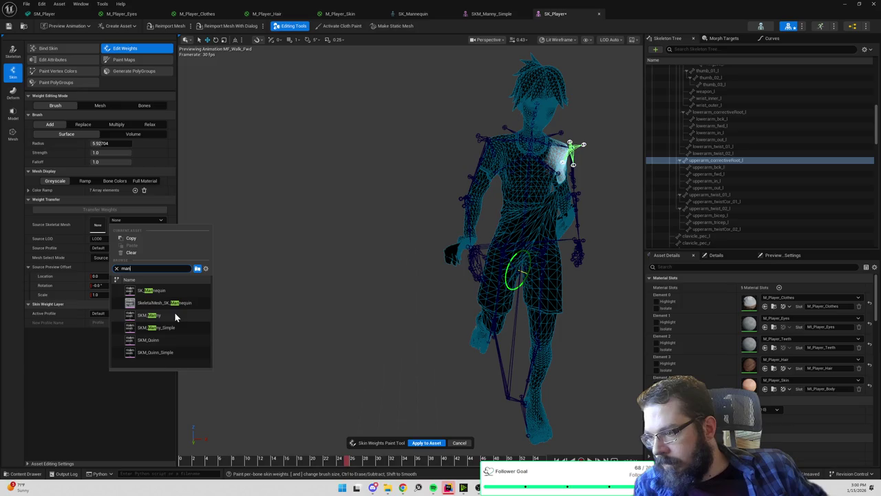
mouse_move(174, 316)
click(165, 339)
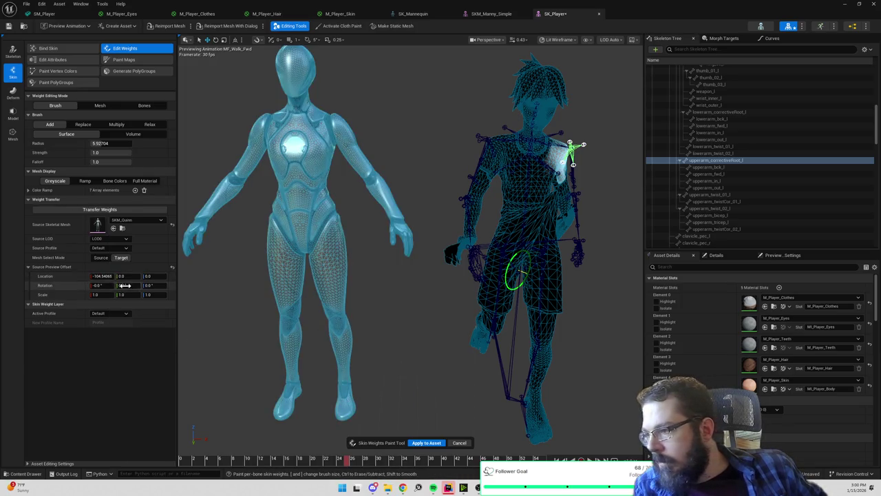
- Set Source Preview Offset Location X to 0 so Quinn overlaps the player
click(101, 276)
text(0)
key(Tab)
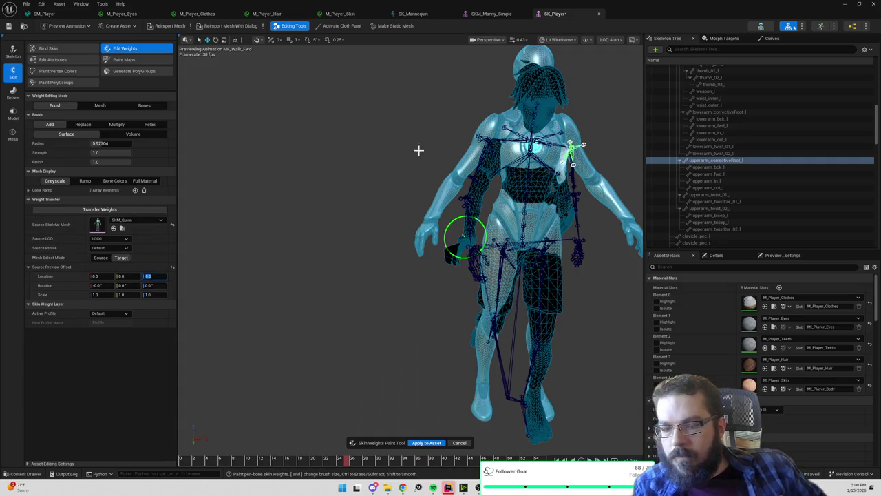
click(67, 26)
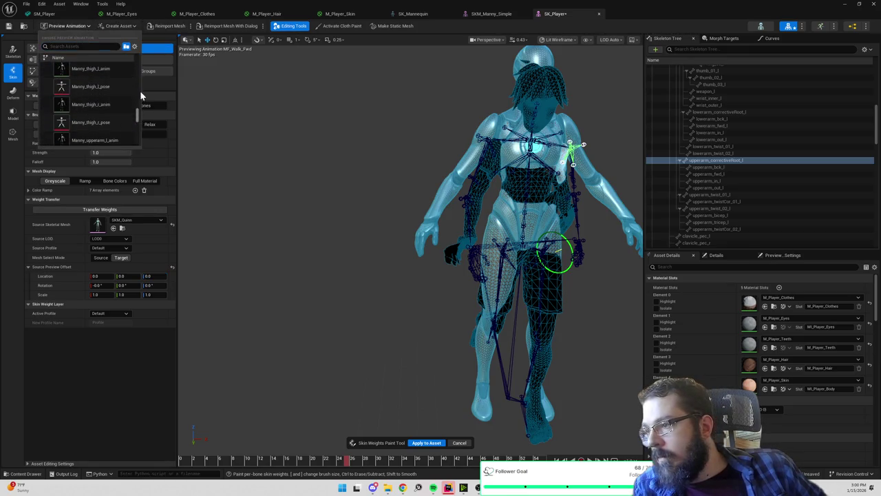
- Keep the preview animation, stay in Brush mode, and set Mesh Select Mode to Source
drag(138, 118, 138, 55)
click(67, 27)
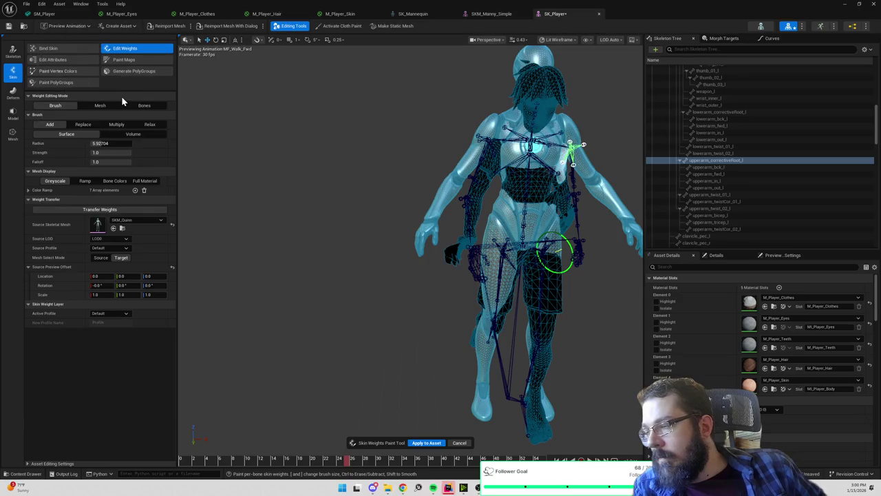
click(85, 132)
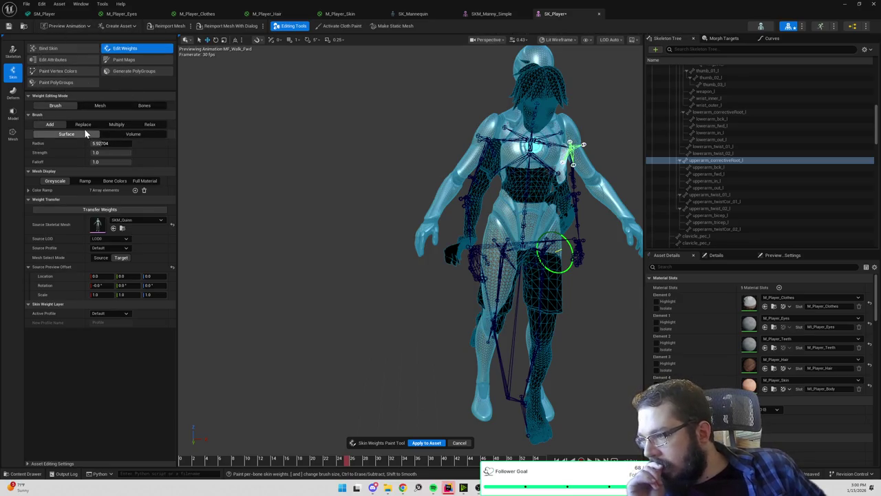
click(102, 259)
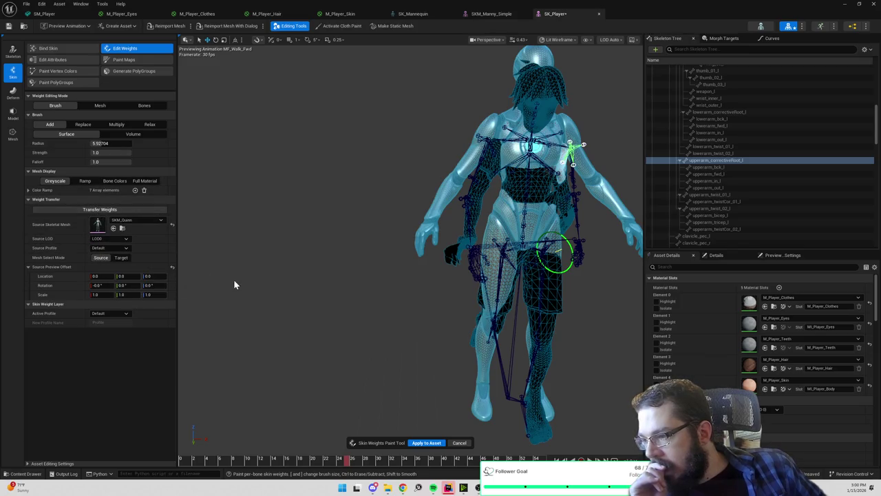
scroll(370, 234, down, 5)
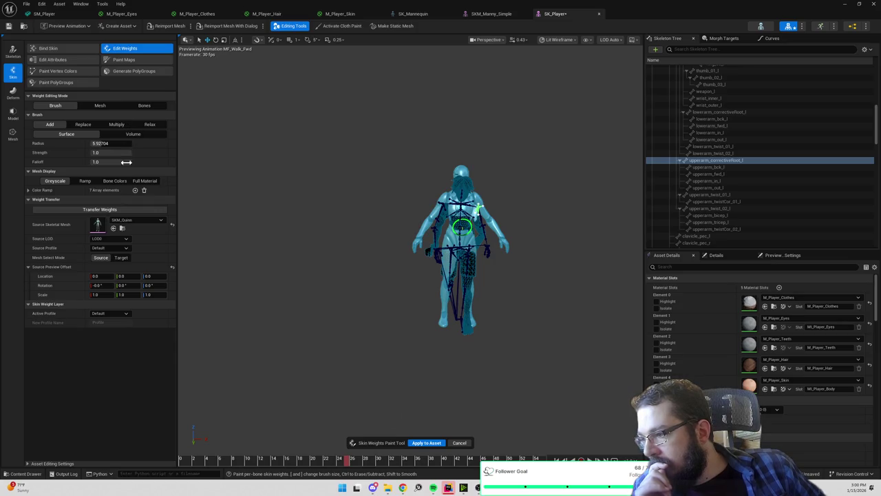
click(106, 240)
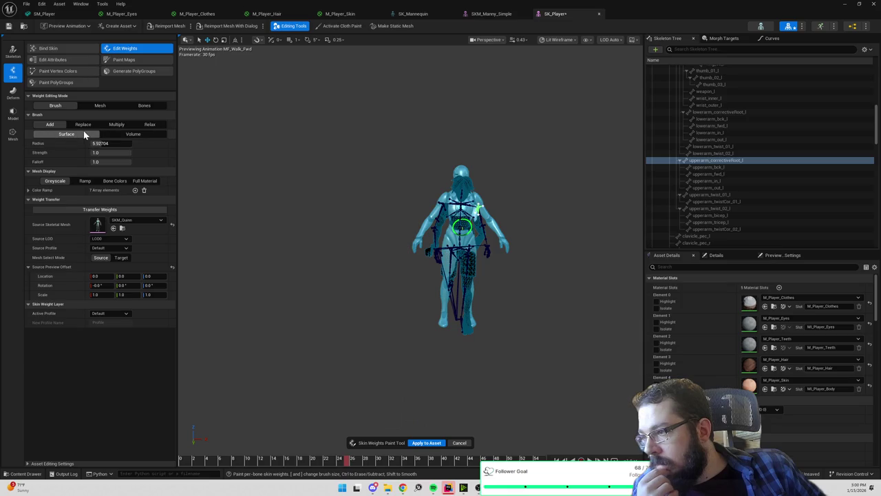
- Try Volume falloff and vertex selection, returning to Surface falloff and brush painting
click(129, 136)
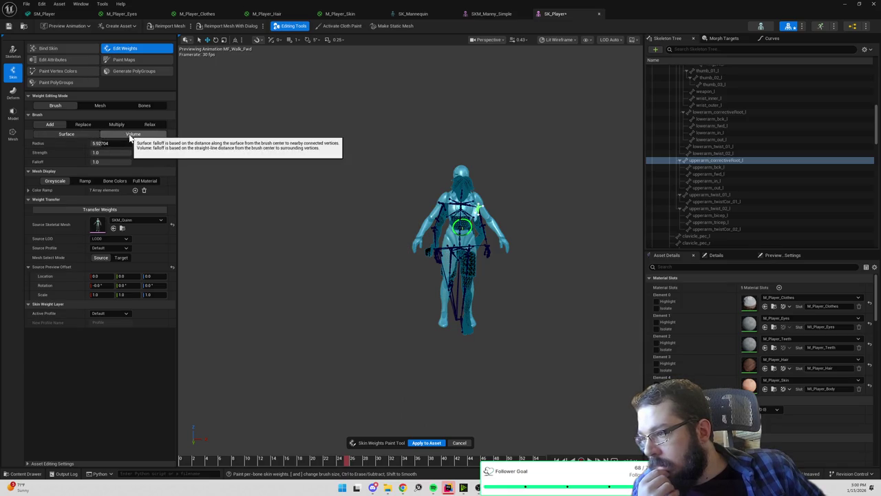
click(73, 136)
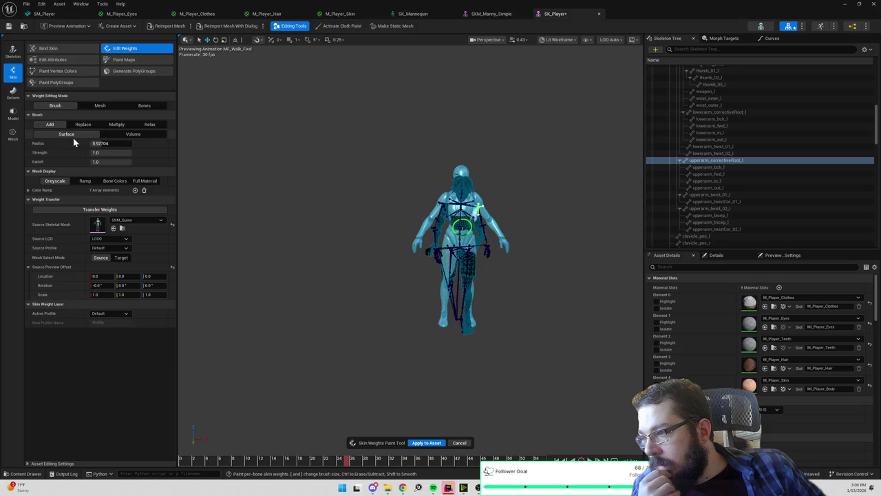
click(86, 124)
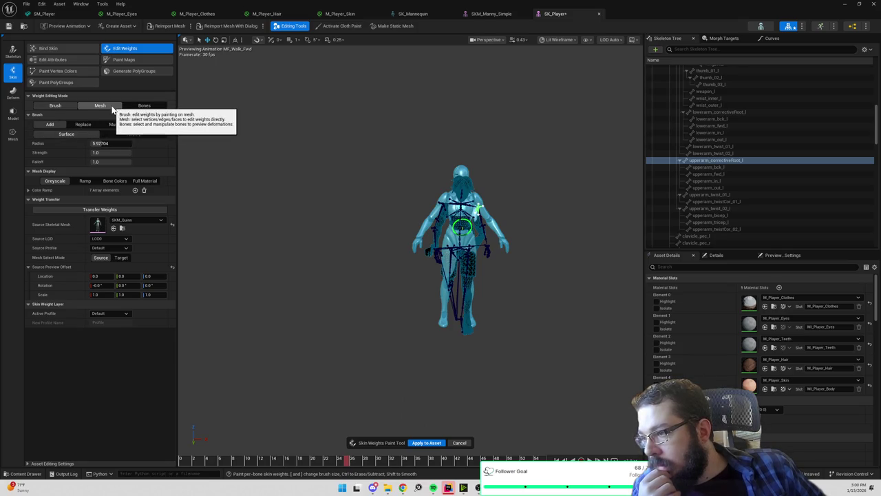
click(110, 105)
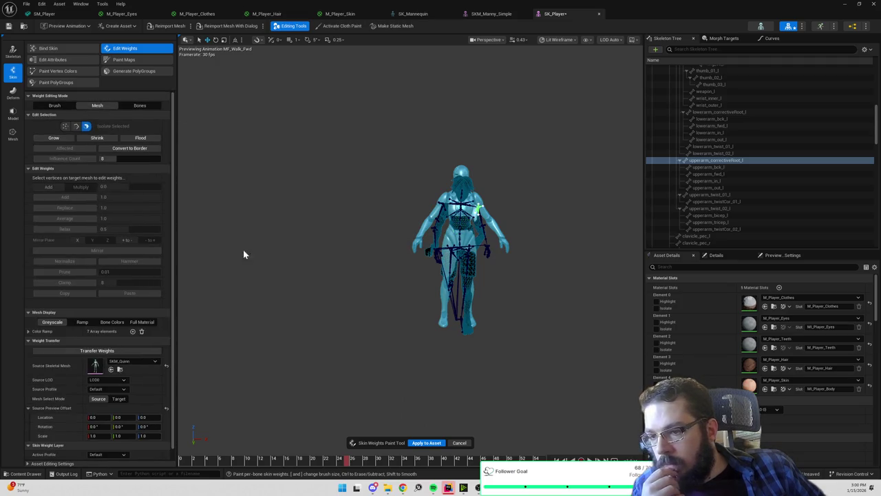
click(40, 106)
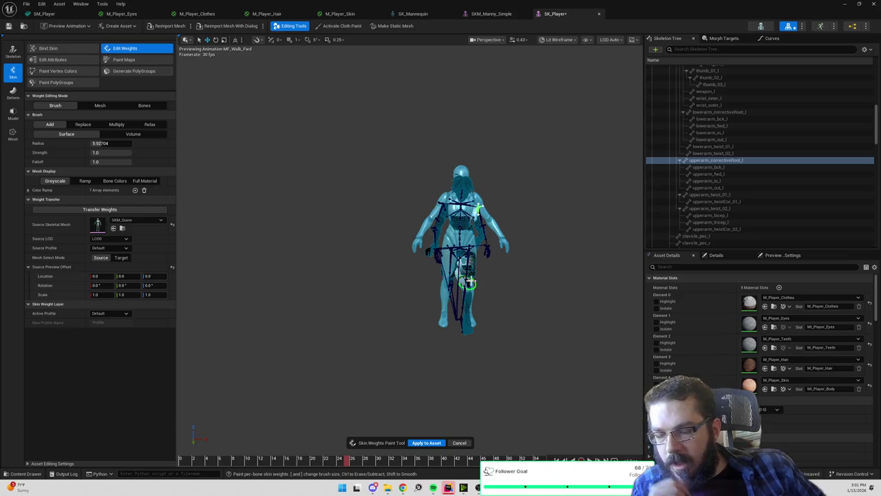
- Paint weights down the leg to the foot, then Cancel to discard the painting
scroll(467, 282, up, 5)
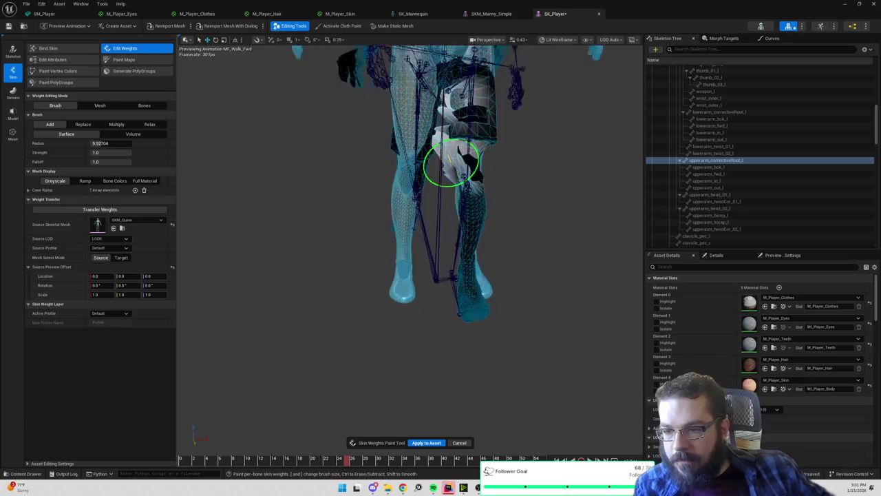
scroll(450, 161, up, 5)
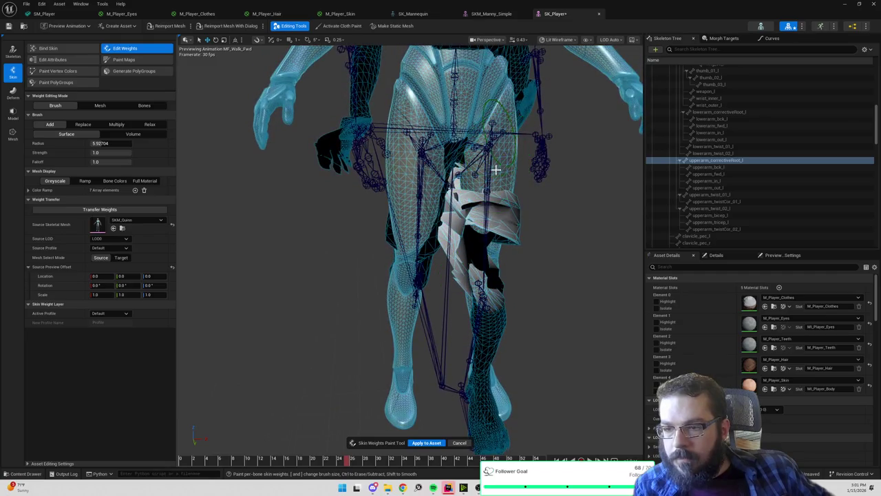
mouse_move(478, 389)
mouse_down()
mouse_move(473, 407)
mouse_move(501, 435)
mouse_move(474, 421)
mouse_move(482, 298)
mouse_up()
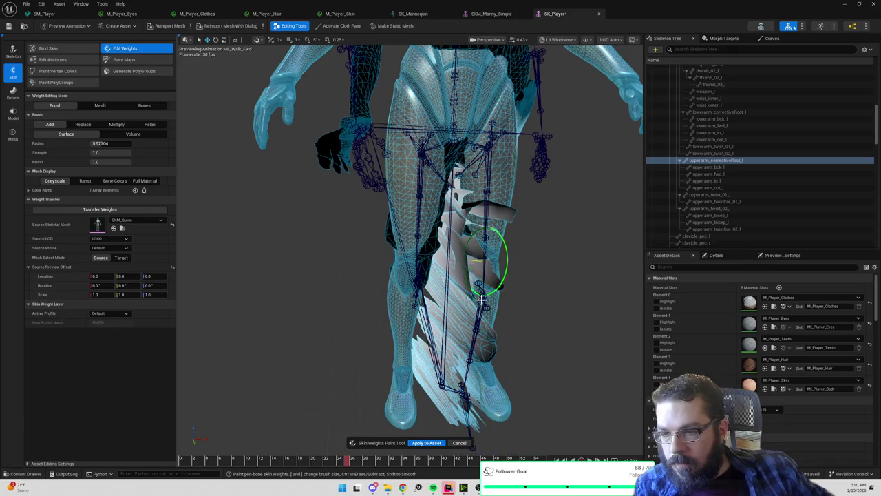
click(460, 442)
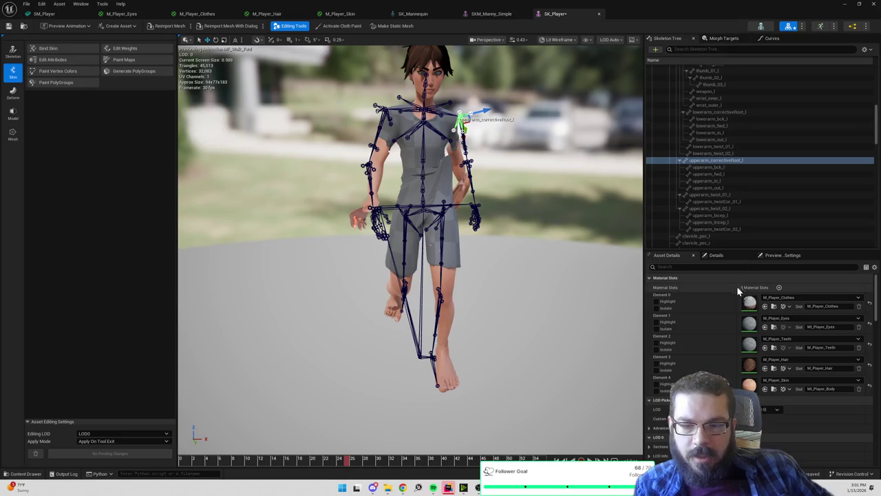
- Set the preview animation to None in Preview Settings
click(730, 255)
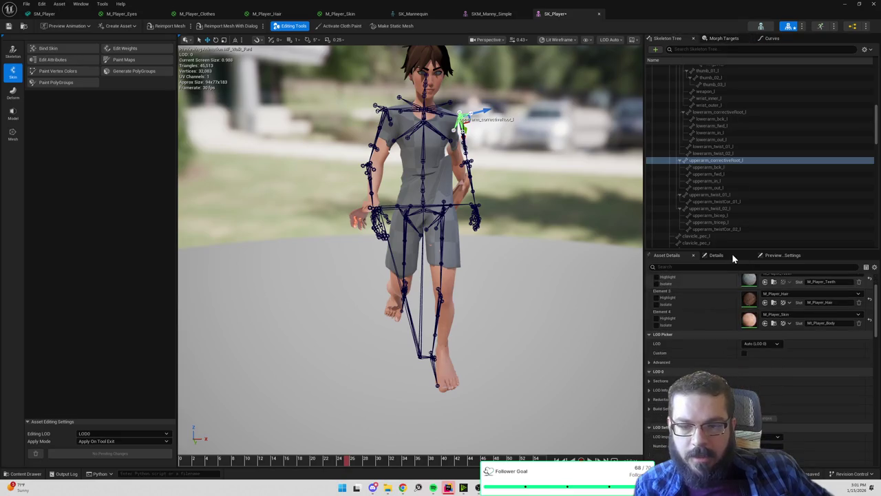
click(777, 256)
click(874, 303)
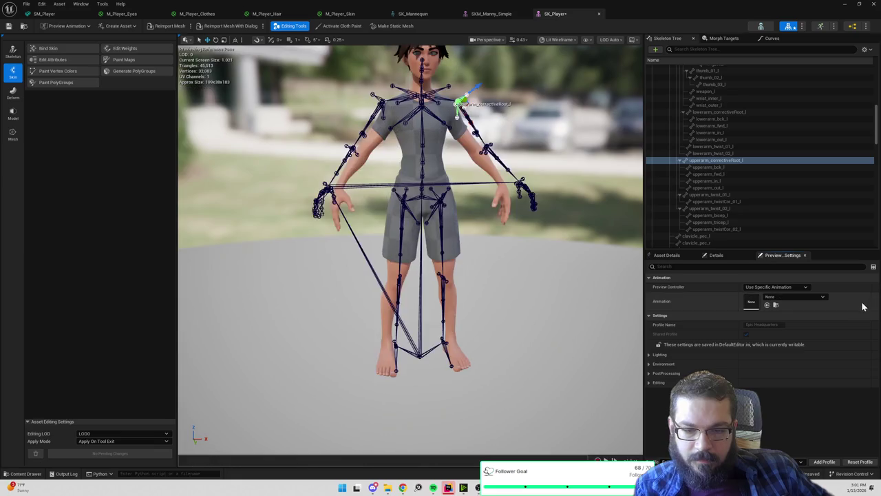
- Transfer skin weights to SK_Player from SKM_Quinn_Simple as the Source mesh
click(135, 48)
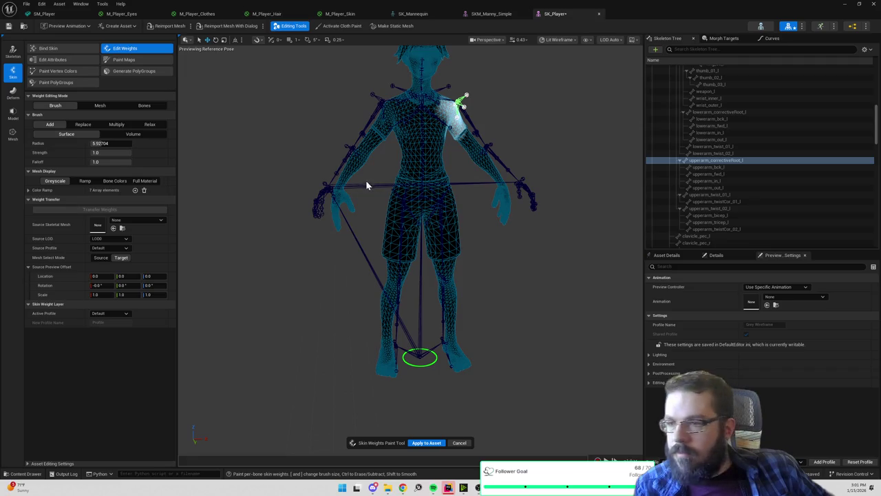
click(100, 257)
click(137, 220)
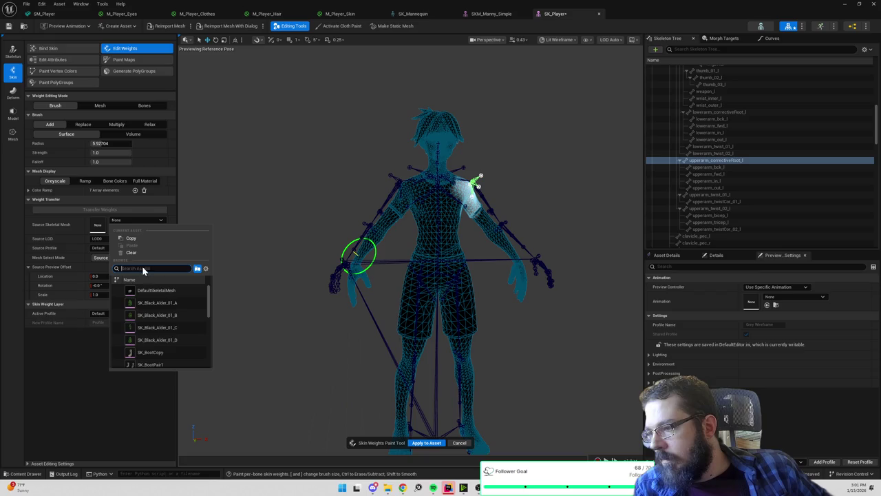
text(man)
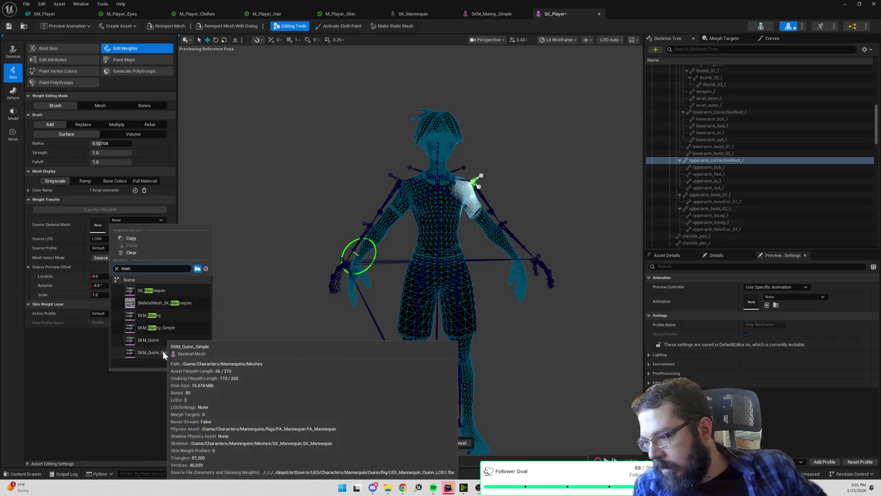
key(Escape)
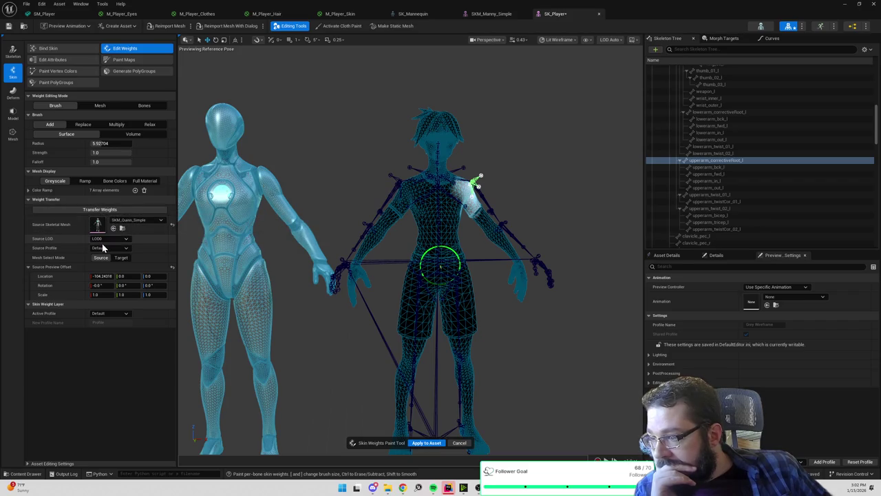
click(125, 213)
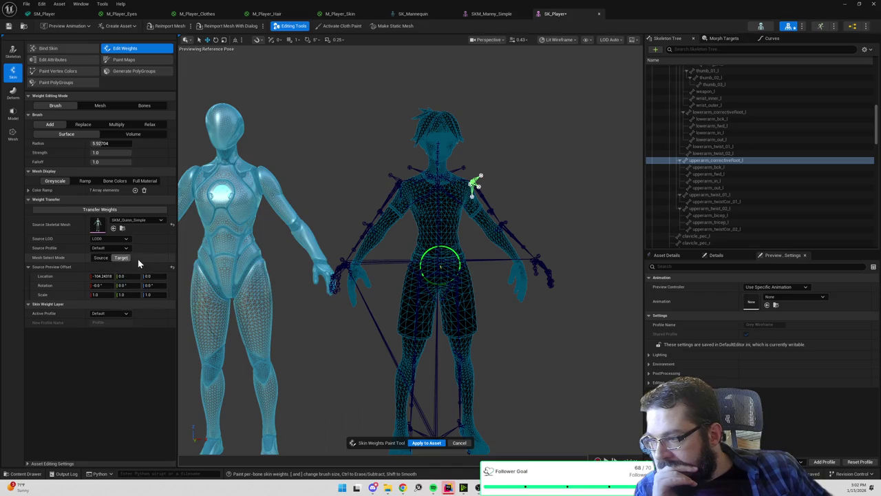
- Rerun the weight transfer from SKM_Quinn_Simple onto SK_Player, viewing both characters at an angle
scroll(404, 301, down, 5)
mouse_move(492, 323)
mouse_down()
mouse_move(541, 323)
mouse_move(541, 348)
mouse_up()
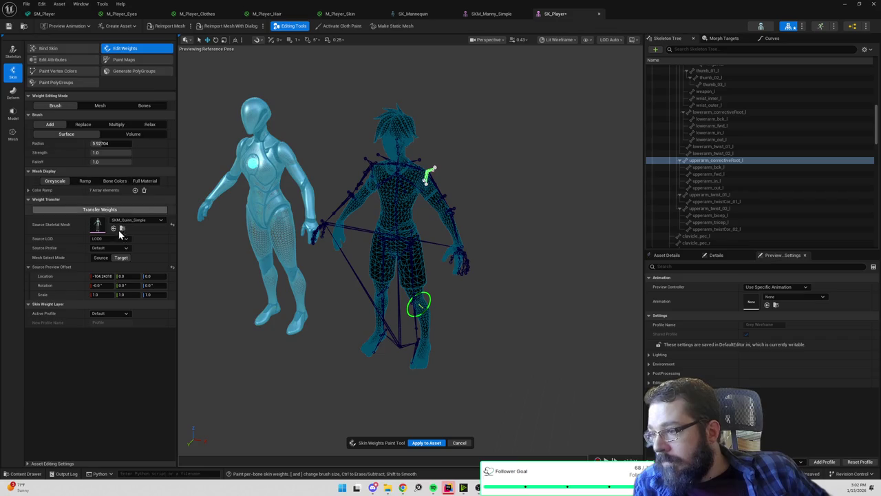
click(129, 209)
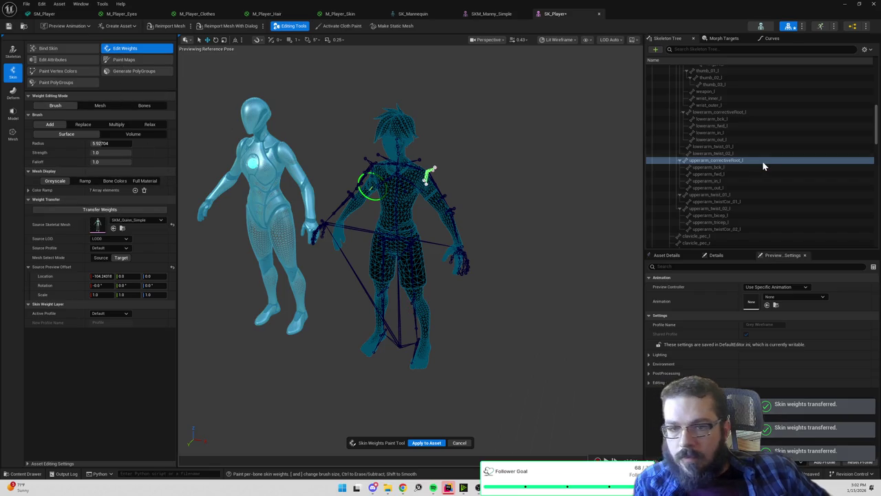
scroll(765, 163, up, 5)
- Apply the transferred weights to SK_Player, inspect the clavicle and spine_05 weighting, then exit weight editing
click(713, 166)
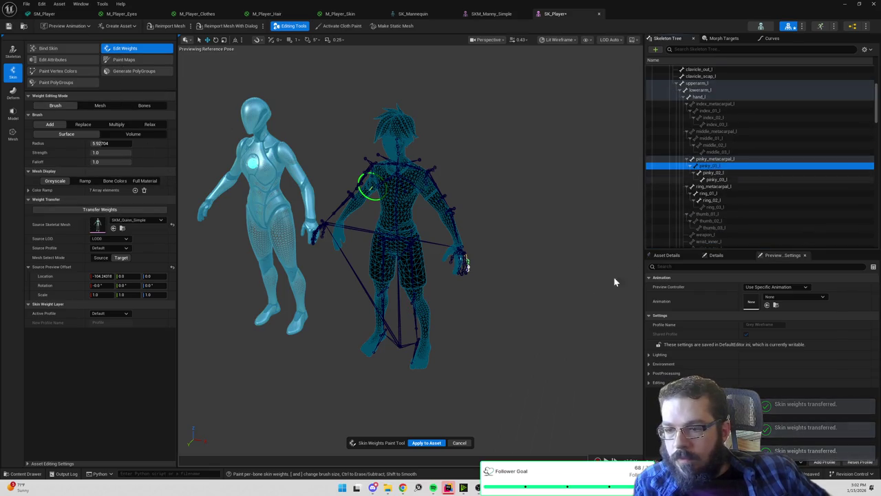
click(425, 443)
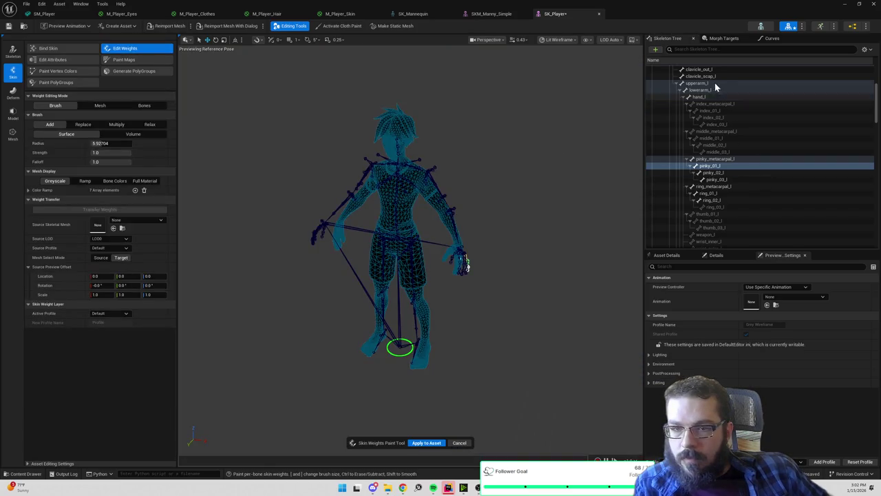
click(713, 77)
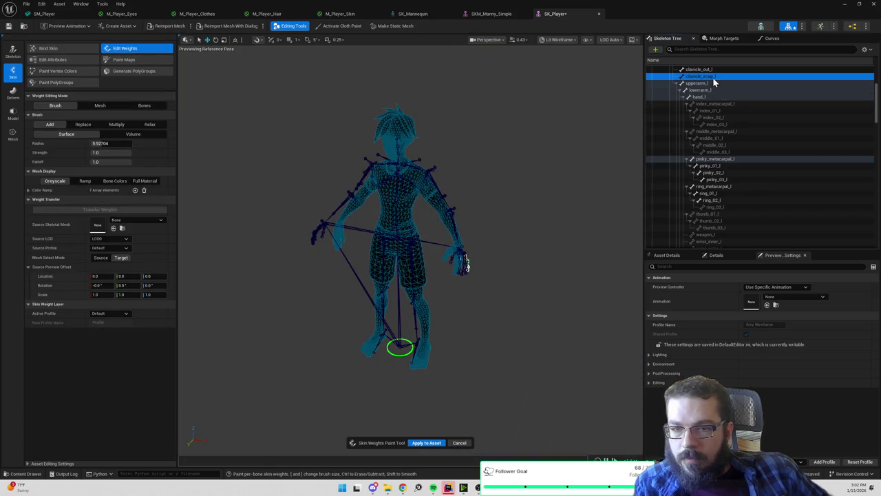
drag(482, 241, 296, 241)
scroll(763, 165, up, 5)
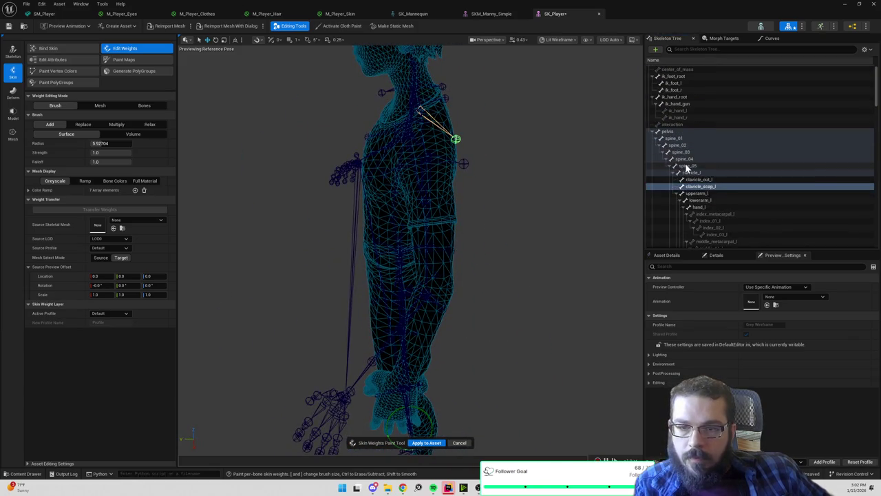
click(686, 166)
drag(413, 241, 524, 241)
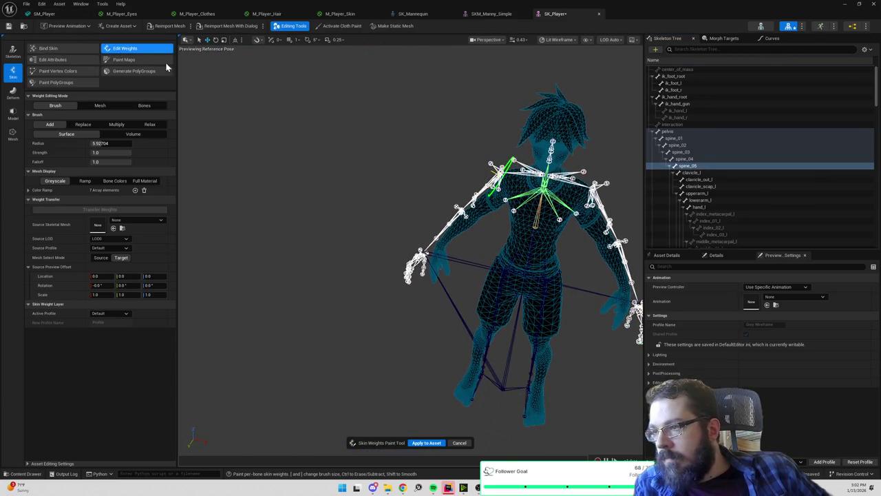
drag(369, 124, 340, 124)
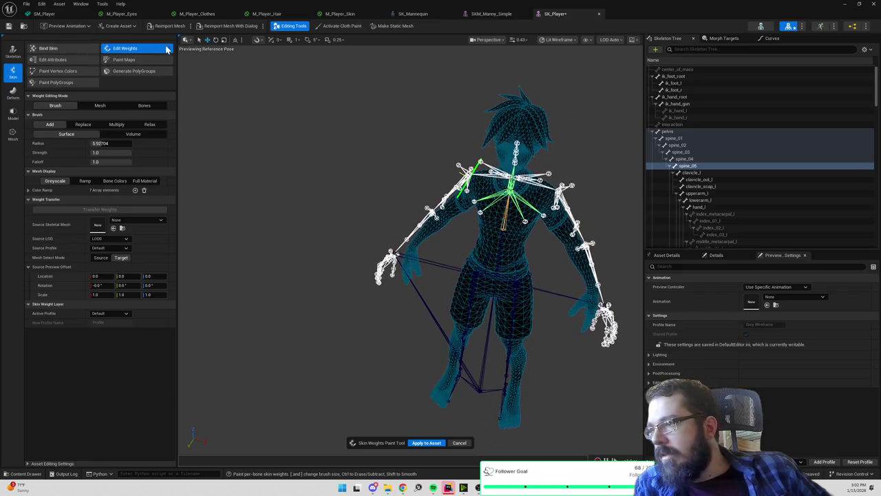
key(Escape)
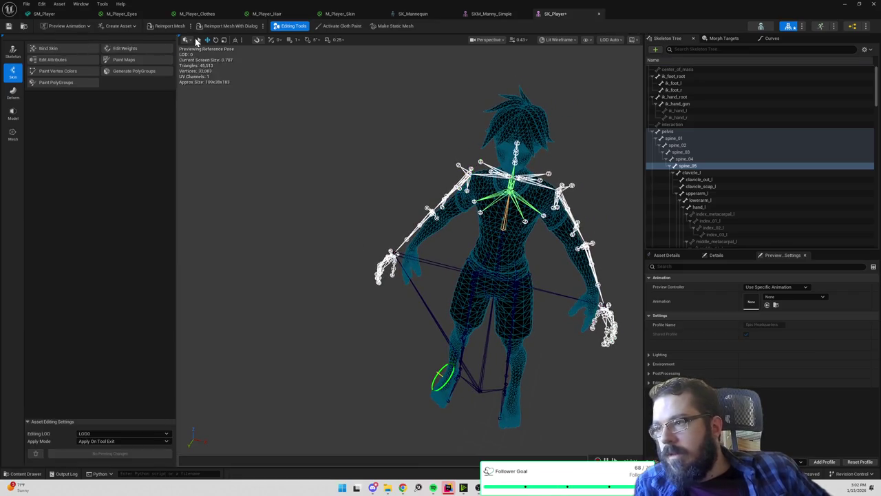
- Preview SK_Player with the MF_Run_Fwd run animation and view the runner from the front
click(65, 26)
text(fwd)
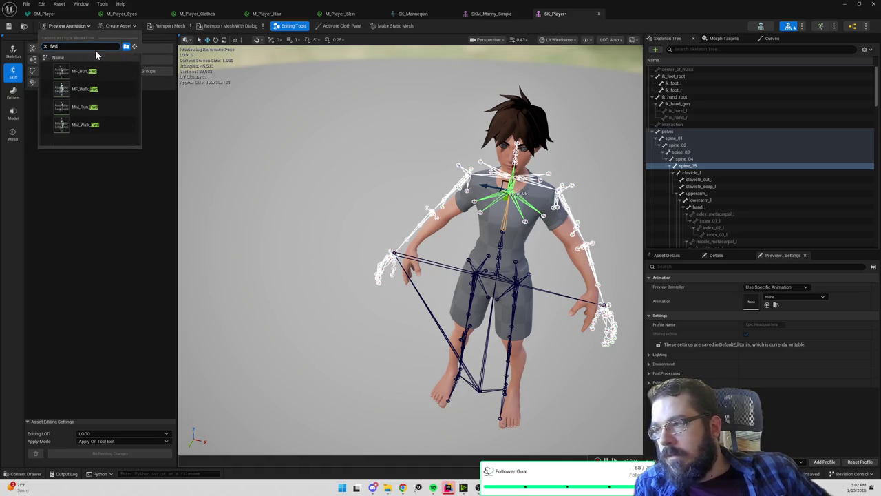
click(93, 71)
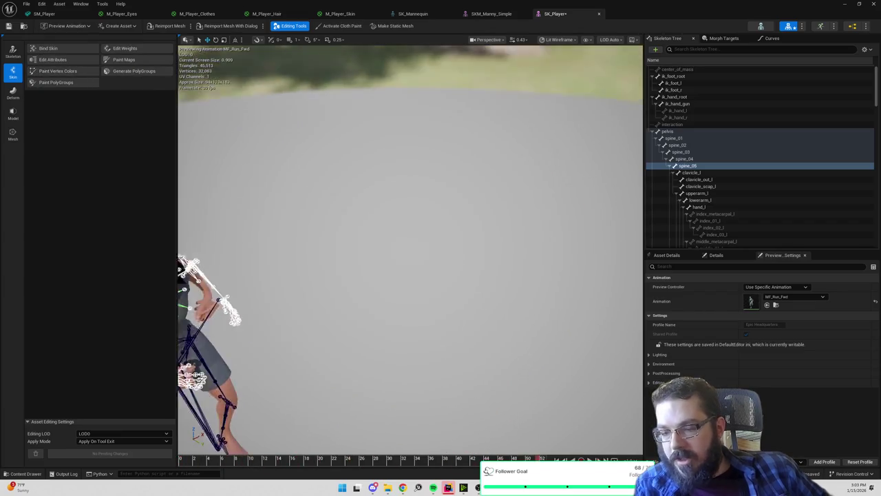
click(483, 175)
mouse_move(483, 178)
mouse_down()
mouse_move(482, 134)
mouse_move(483, 178)
mouse_up()
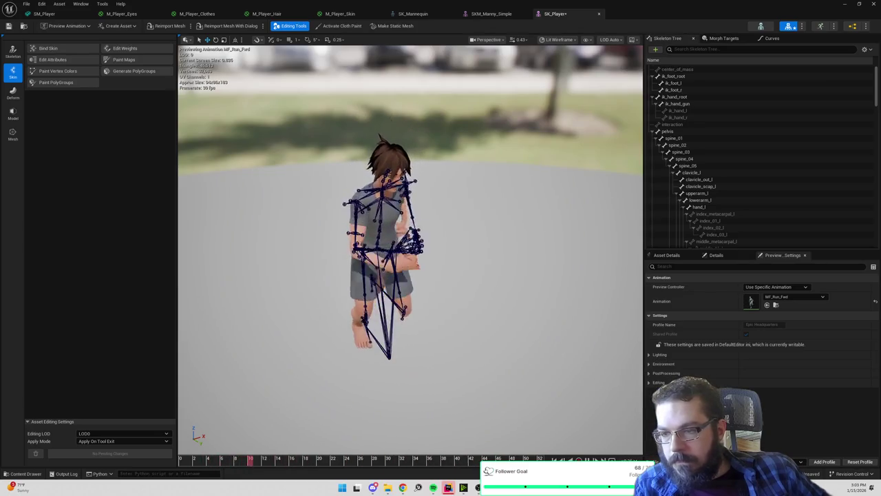
scroll(619, 386, up, 5)
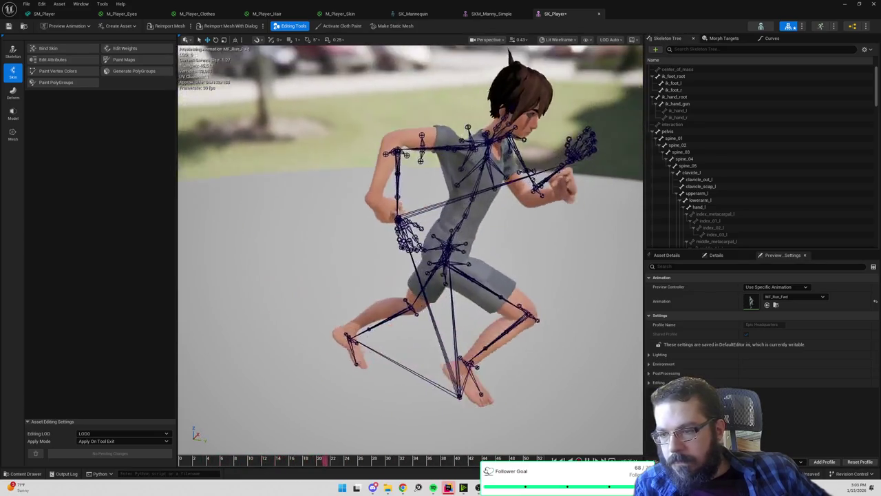
scroll(411, 248, up, 3)
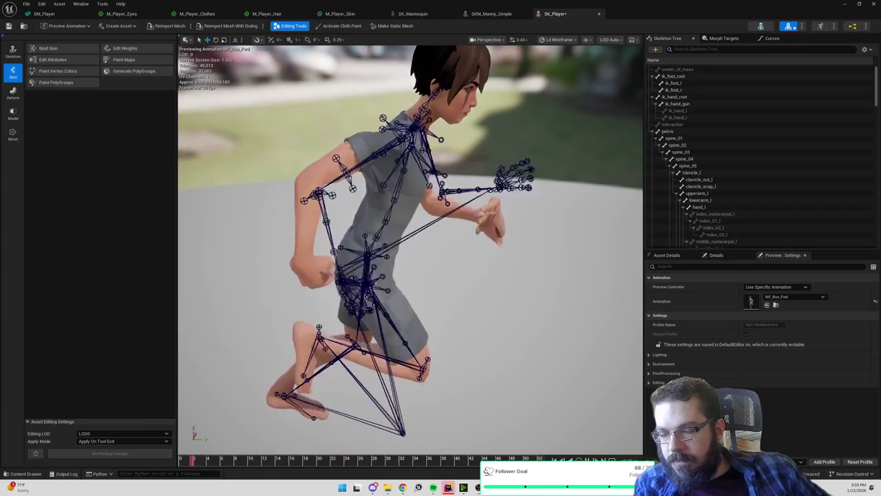
drag(413, 248, 323, 251)
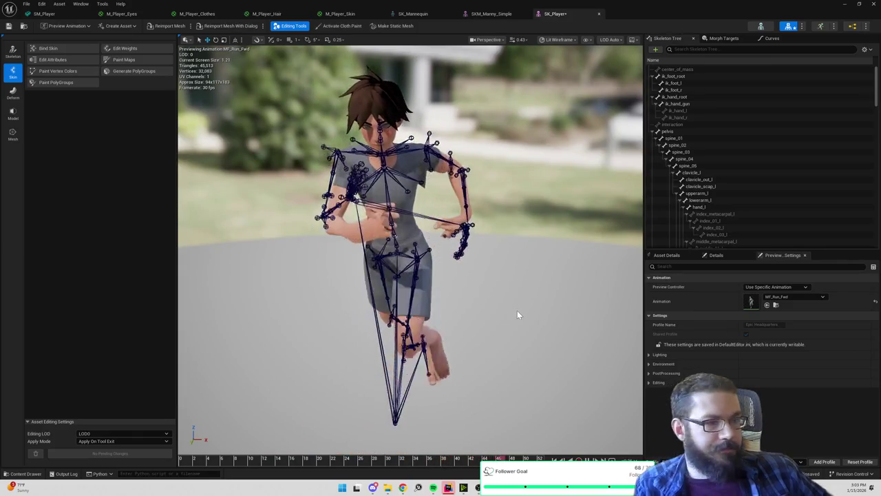
- Switch the preview to SK_Mannequin_MiningOverhead and save the SK_Player asset
click(66, 28)
text(minin)
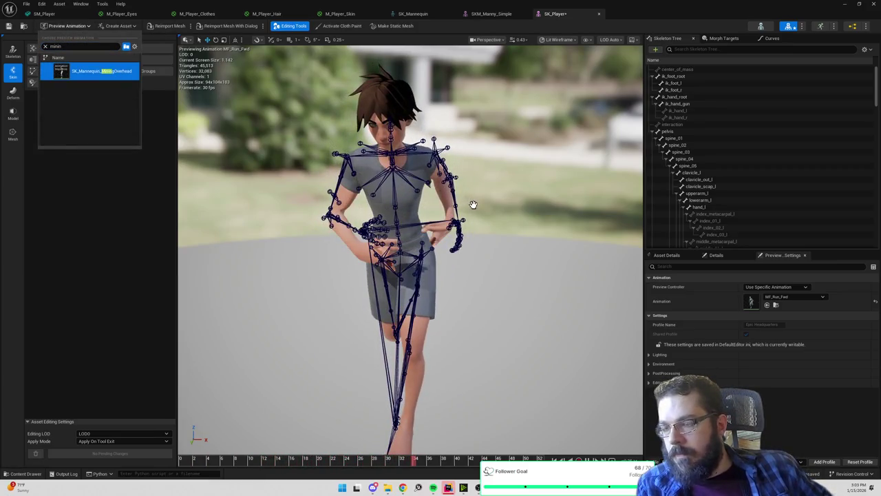
key(Return)
drag(500, 222, 579, 224)
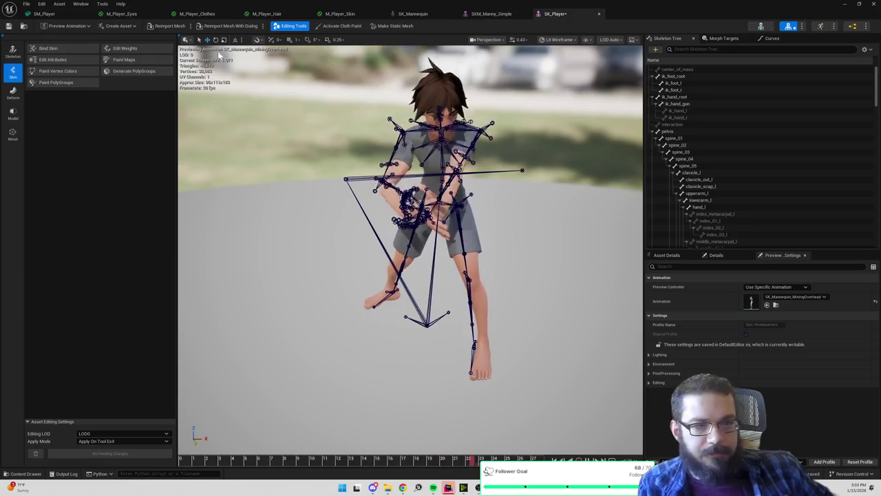
click(8, 28)
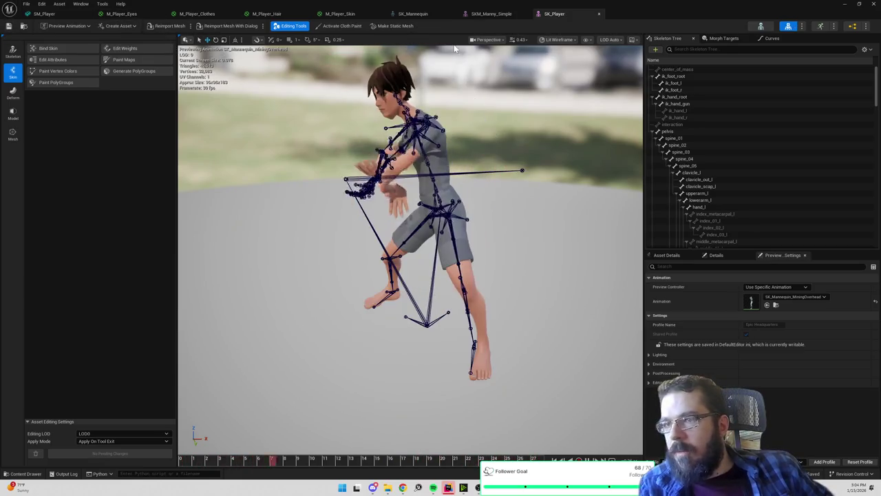